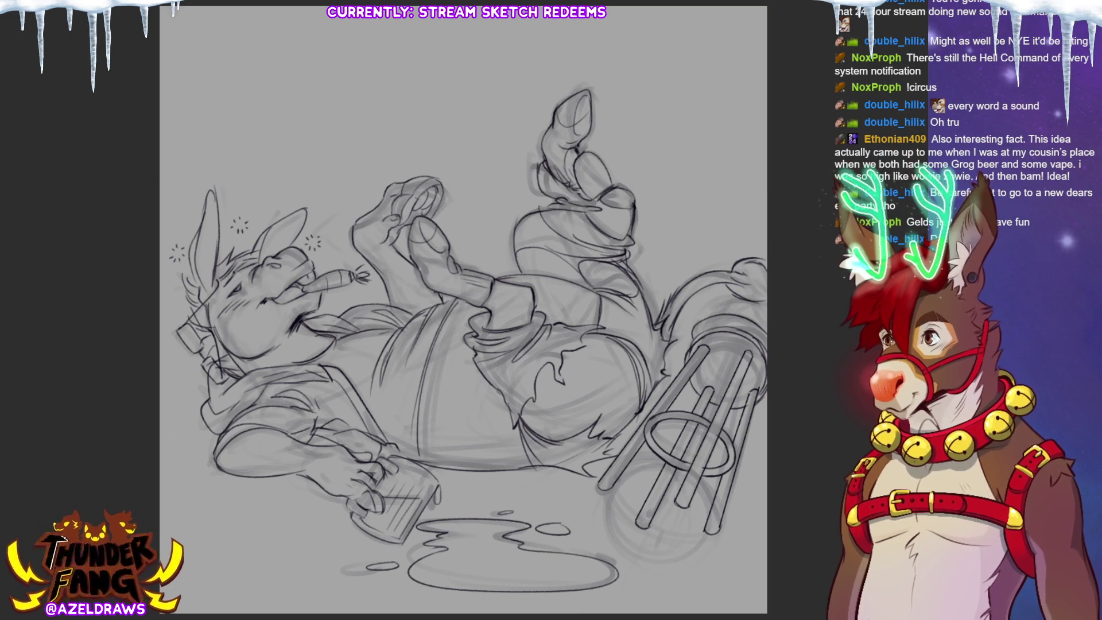
Hide the rough sketch layer so only the clean donkey line art shows.
key(ctrl+comma)
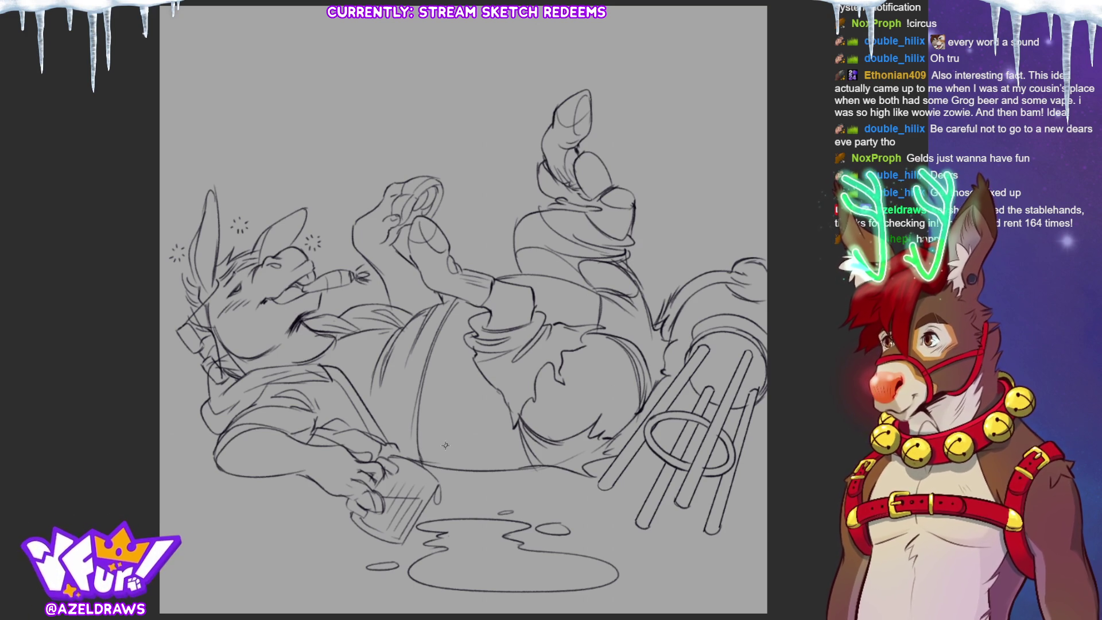
Touch up the line art near the collar and fill the donkey, stool and puddle flat tan.
drag(408, 325, 387, 328)
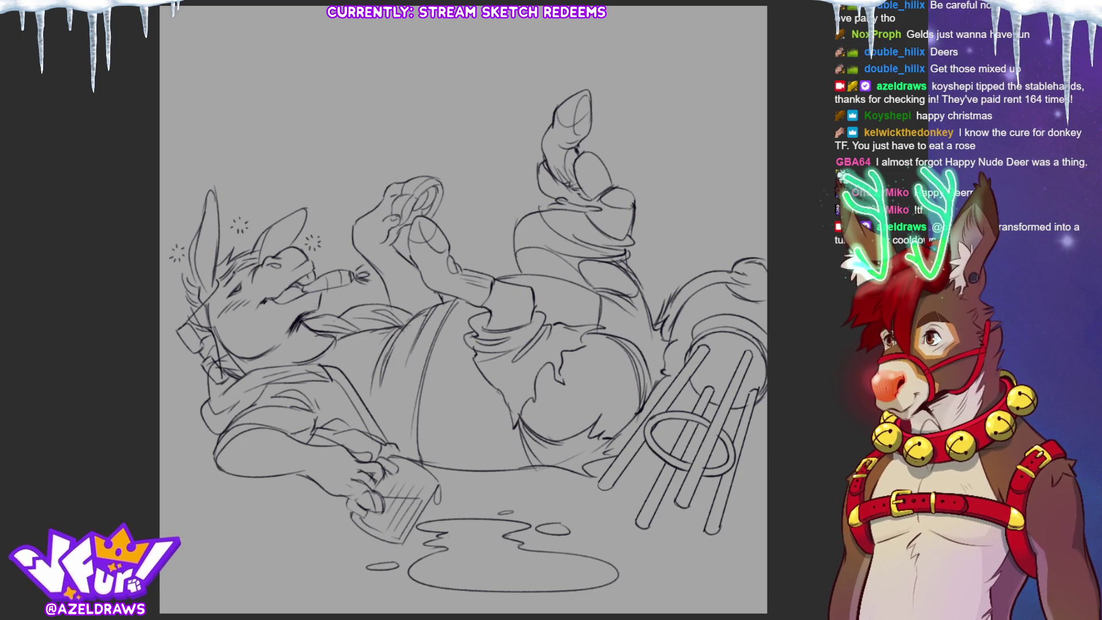
key(ctrl+z)
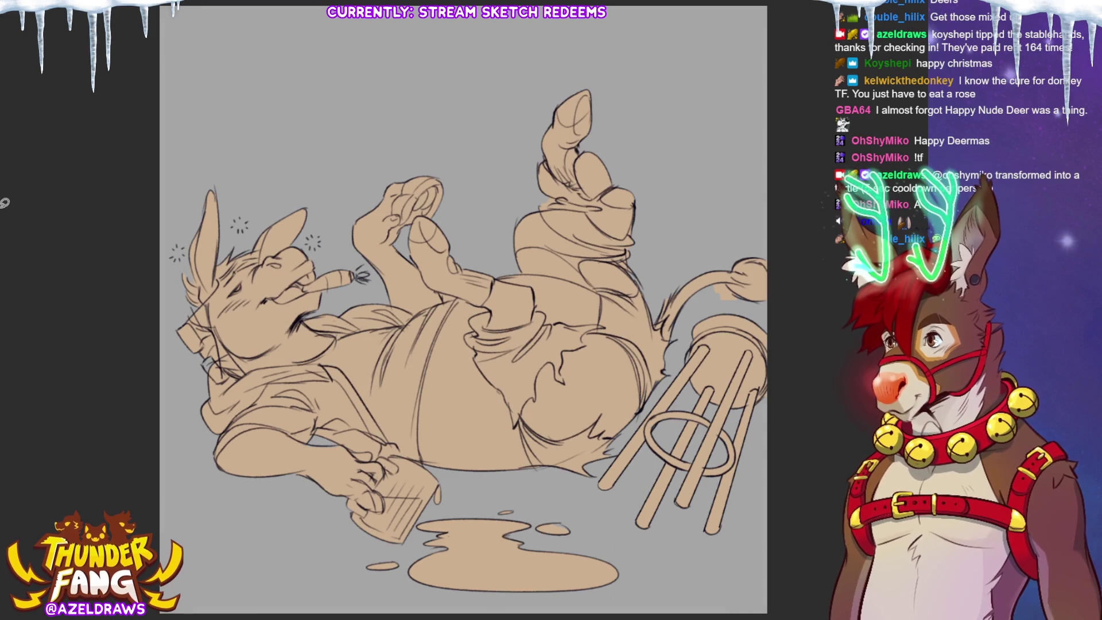
Patch the tan base at the tail, raised leg, cheek and a puddle droplet, then lasso the cream shorts.
mouse_move(704, 292)
mouse_down()
mouse_move(723, 280)
mouse_move(749, 302)
mouse_move(712, 306)
mouse_up()
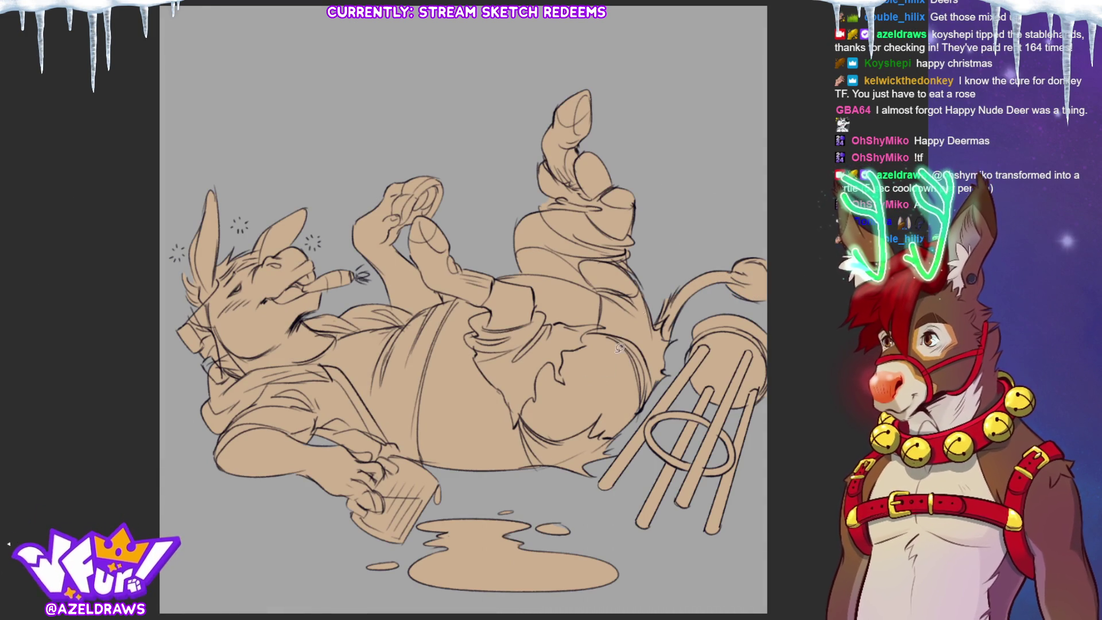
mouse_move(548, 204)
mouse_down()
mouse_move(533, 212)
mouse_move(560, 195)
mouse_move(549, 205)
mouse_up()
alt+click(581, 220)
alt+click(539, 226)
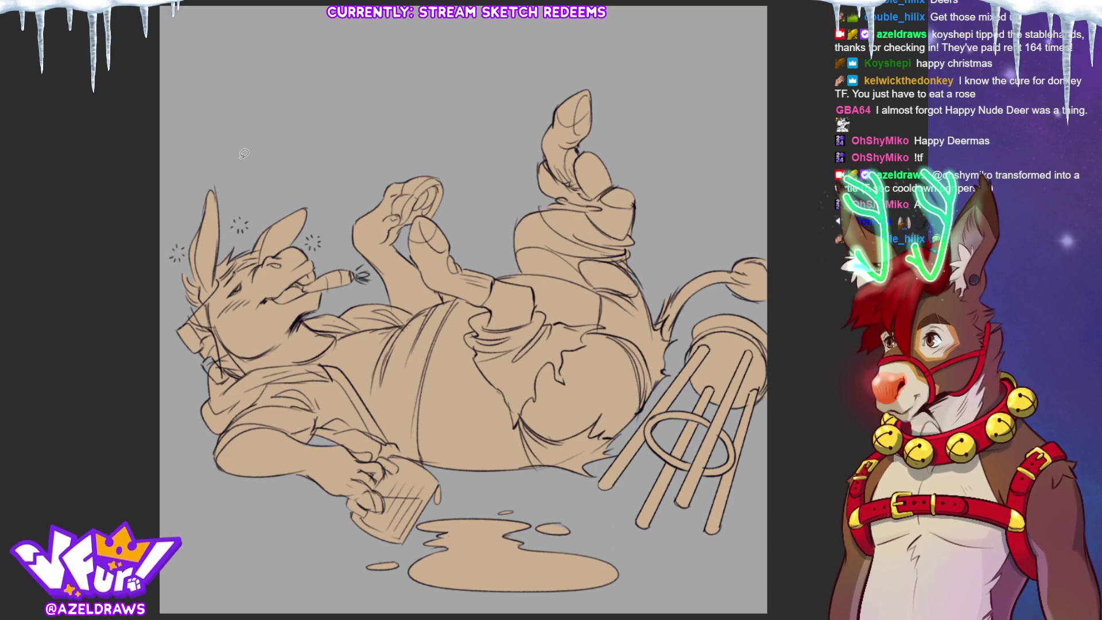
mouse_move(200, 322)
mouse_down()
mouse_move(194, 304)
mouse_move(211, 330)
mouse_move(208, 359)
mouse_move(219, 356)
mouse_move(208, 369)
mouse_move(184, 356)
mouse_up()
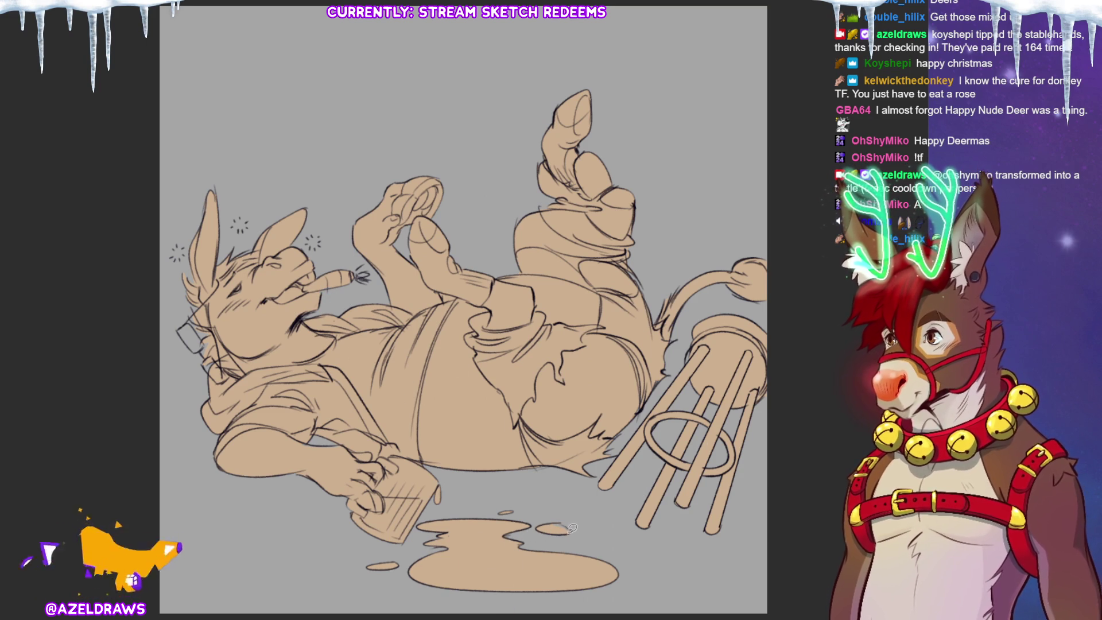
drag(543, 519, 536, 531)
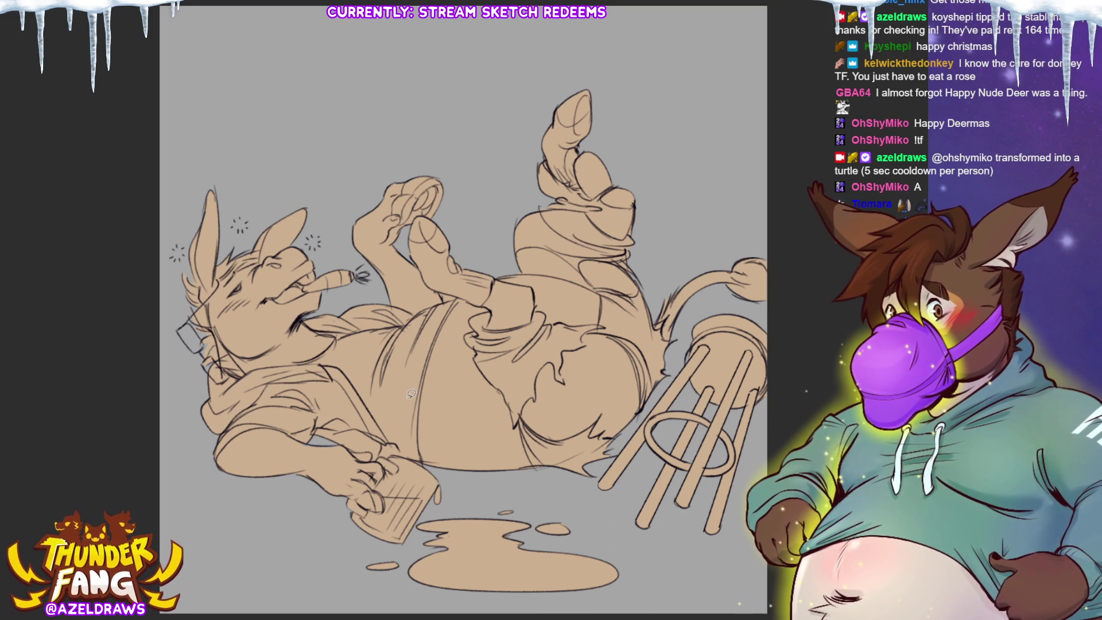
mouse_move(405, 398)
mouse_down()
mouse_move(491, 399)
mouse_move(483, 339)
mouse_move(494, 310)
mouse_move(456, 297)
mouse_move(511, 275)
mouse_move(609, 301)
mouse_move(602, 332)
mouse_move(542, 324)
mouse_move(534, 286)
mouse_up()
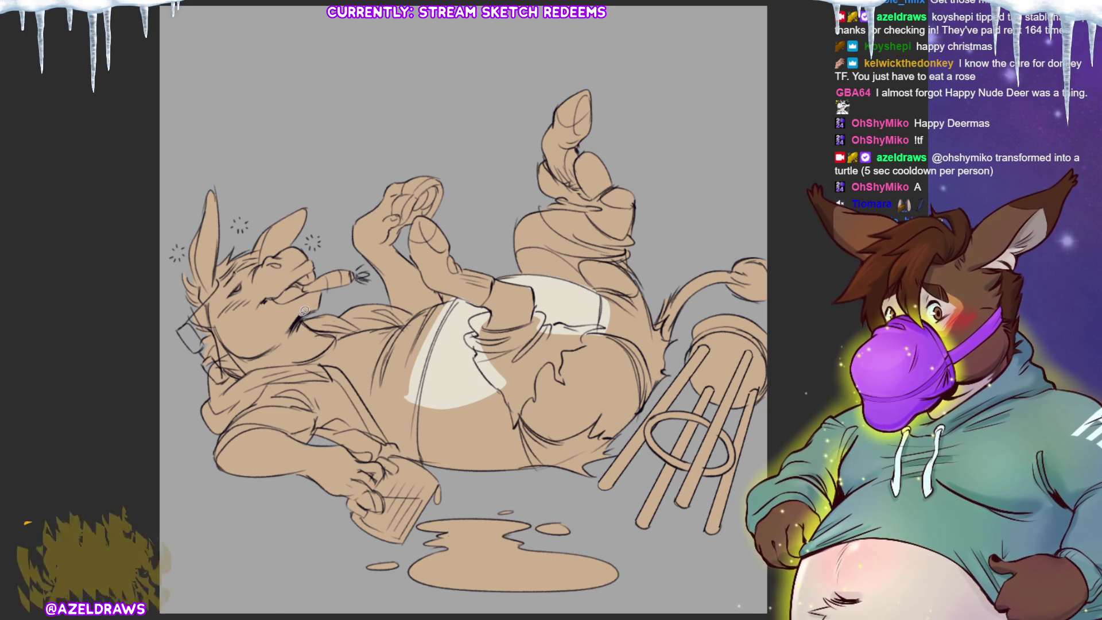
Lasso-fill white chest fur under the chin, a yellow shorts stain, and a lower-leg band.
mouse_move(283, 337)
mouse_down()
mouse_move(304, 314)
mouse_move(336, 331)
mouse_move(336, 347)
mouse_move(258, 362)
mouse_up()
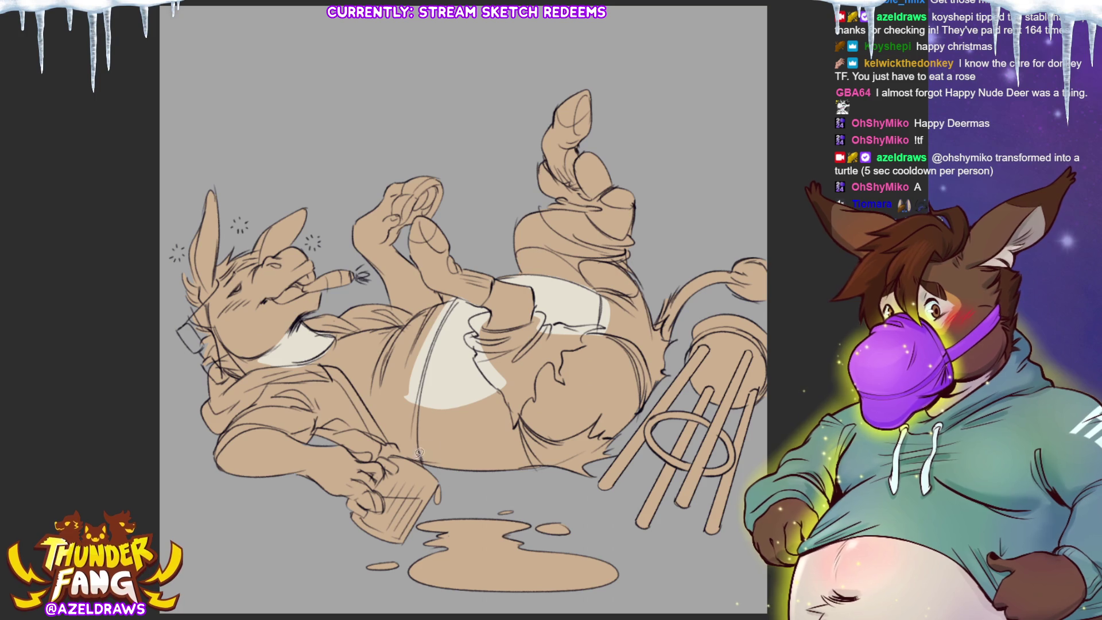
mouse_move(408, 442)
mouse_down()
mouse_move(494, 418)
mouse_move(515, 385)
mouse_move(406, 408)
mouse_up()
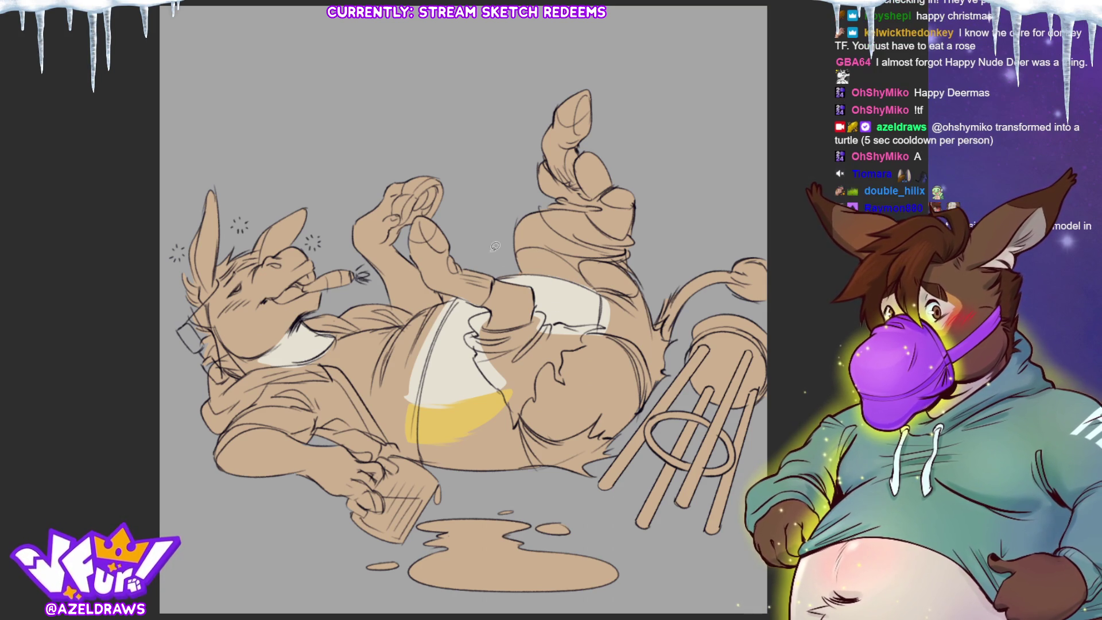
mouse_move(487, 284)
mouse_down()
mouse_move(491, 328)
mouse_move(532, 325)
mouse_move(534, 281)
mouse_move(493, 279)
mouse_up()
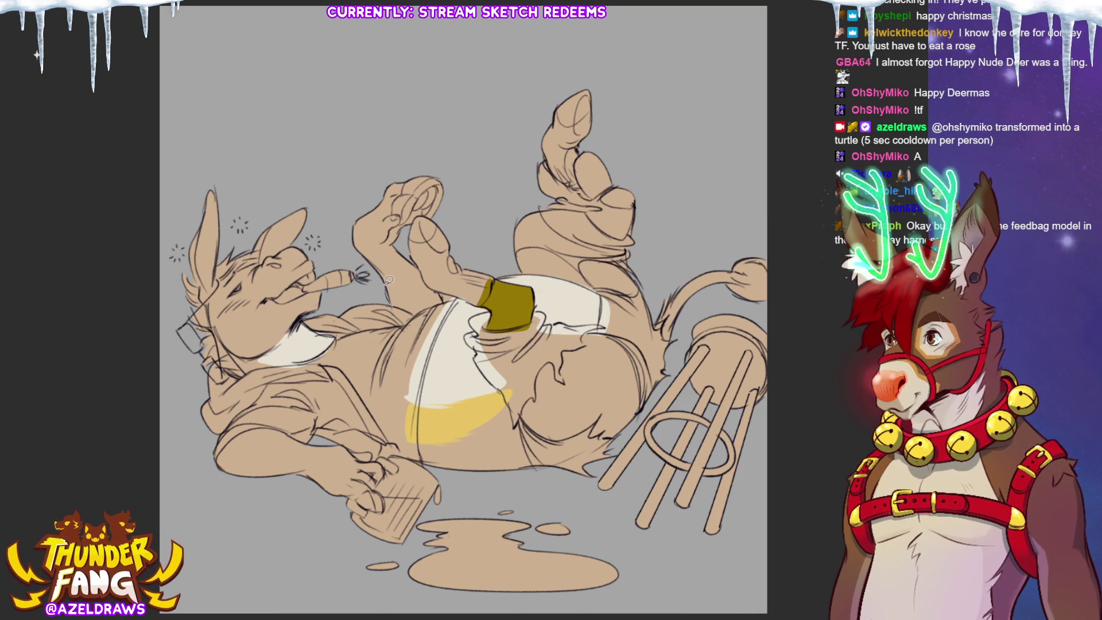
Fill the second olive leg band, then colour the raised hoof and mug-side hoof dark brown.
mouse_move(381, 269)
mouse_down()
mouse_move(449, 298)
mouse_move(415, 321)
mouse_up()
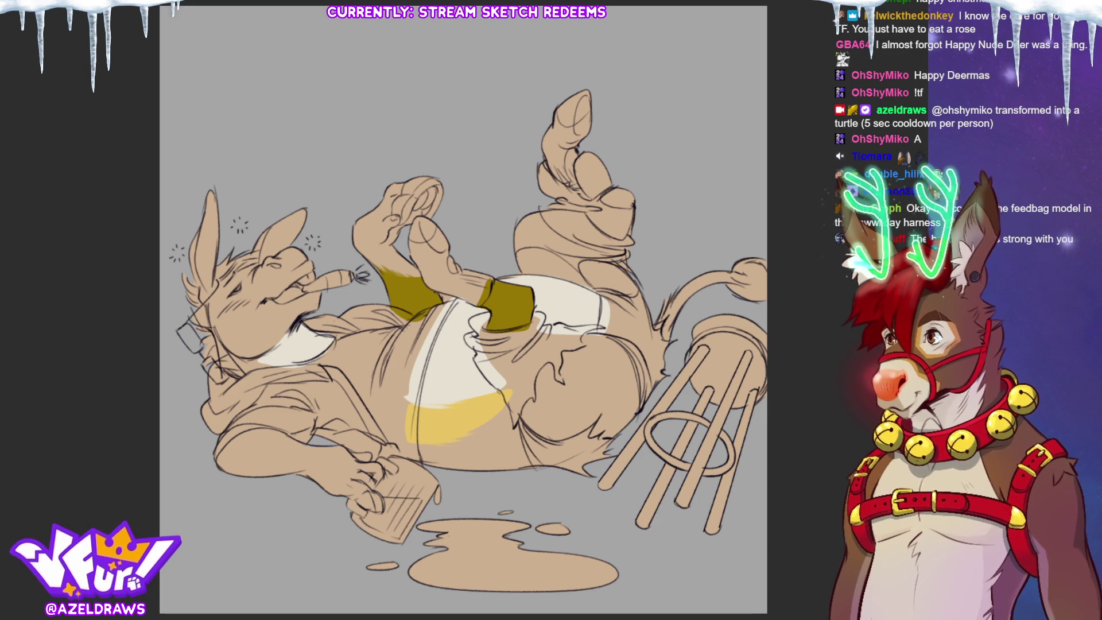
mouse_move(400, 194)
mouse_down()
mouse_move(406, 173)
mouse_move(443, 174)
mouse_move(442, 208)
mouse_move(430, 212)
mouse_move(430, 183)
mouse_move(409, 218)
mouse_move(399, 211)
mouse_up()
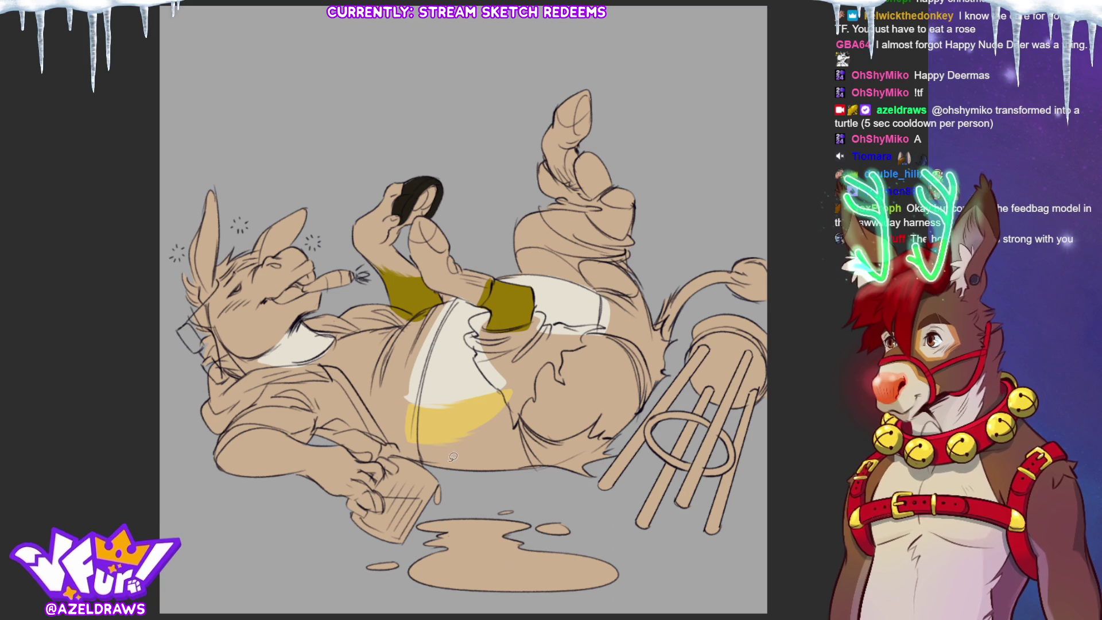
mouse_move(372, 487)
mouse_down()
mouse_move(359, 497)
mouse_move(372, 509)
mouse_move(392, 501)
mouse_move(379, 488)
mouse_move(379, 508)
mouse_move(395, 494)
mouse_move(377, 503)
mouse_up()
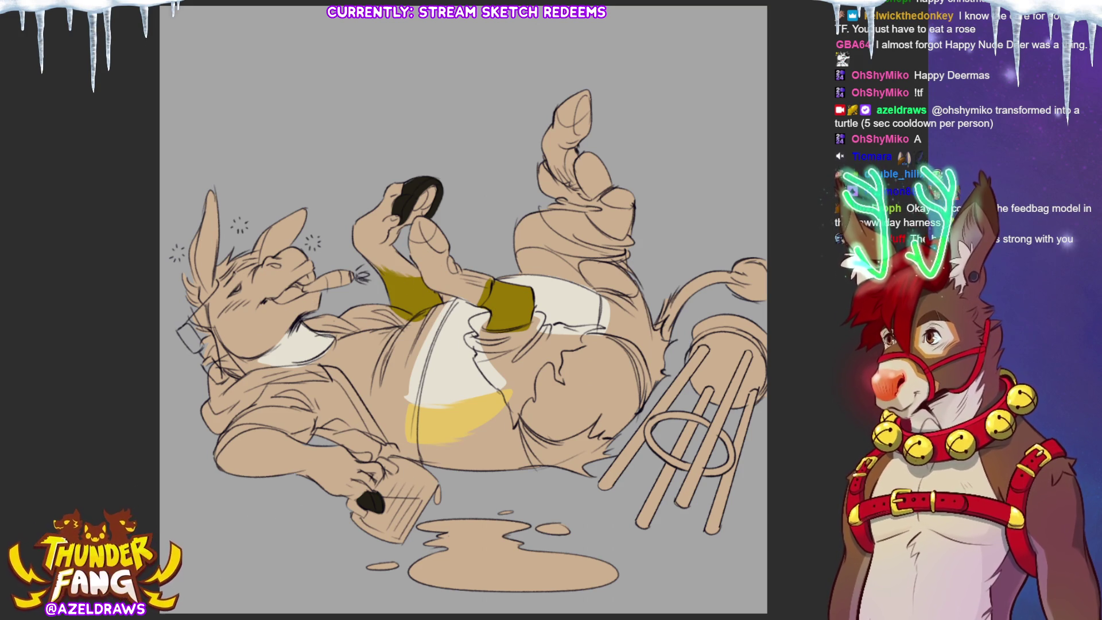
Colour the area beside the eye and both ears, then add a light stroke across the brow.
mouse_move(208, 318)
mouse_down()
mouse_move(222, 287)
mouse_move(218, 230)
mouse_move(186, 250)
mouse_move(211, 313)
mouse_up()
mouse_move(268, 222)
mouse_down()
mouse_move(314, 230)
mouse_move(259, 261)
mouse_up()
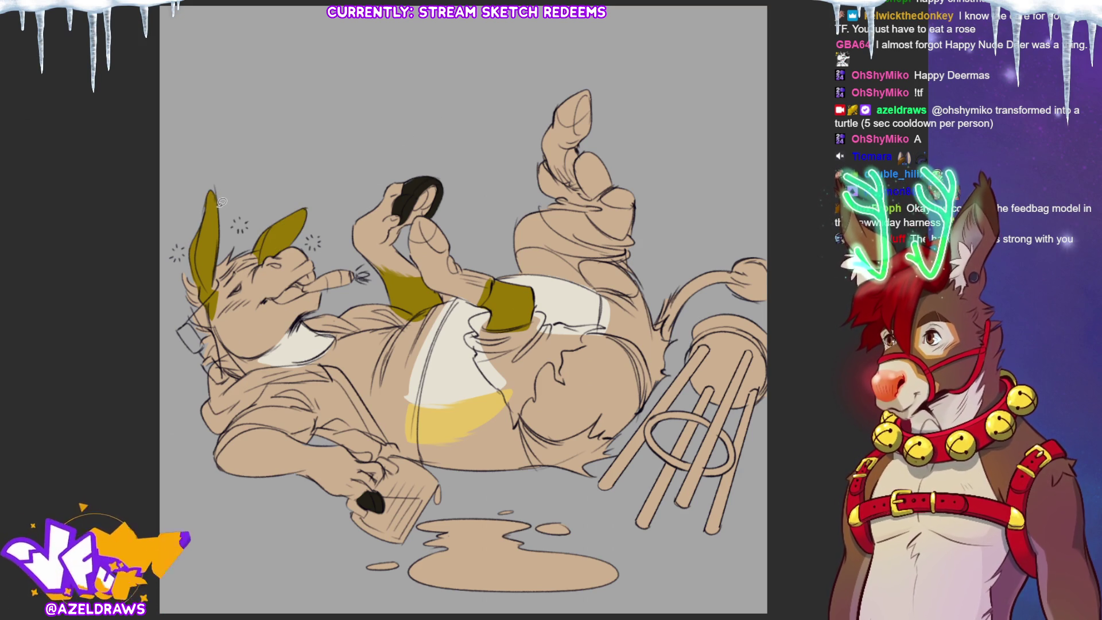
mouse_move(219, 187)
mouse_down()
mouse_move(201, 277)
mouse_move(265, 250)
mouse_move(274, 223)
mouse_move(316, 215)
mouse_move(262, 264)
mouse_up()
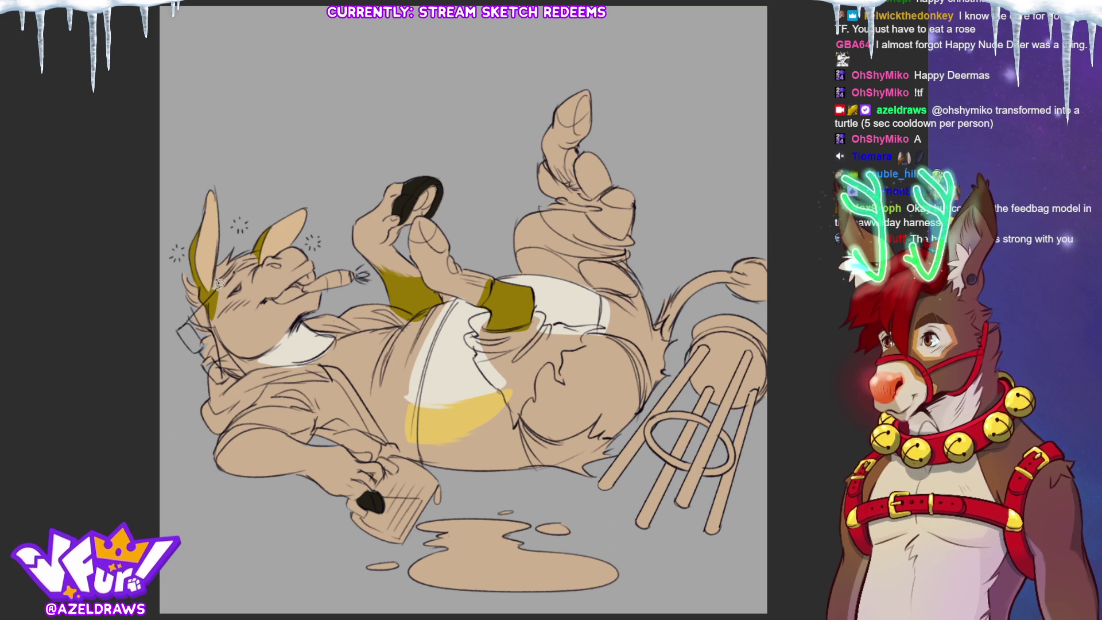
mouse_move(218, 280)
mouse_down()
mouse_move(259, 255)
mouse_move(227, 250)
mouse_move(255, 260)
mouse_up()
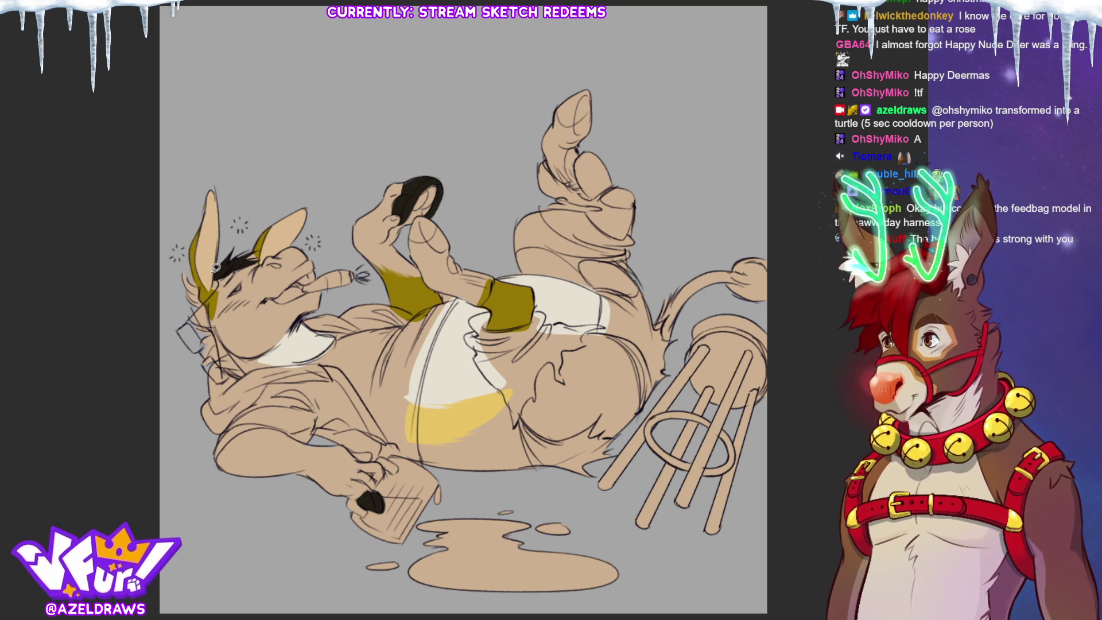
Fill the back of the mane black, then paint a pink tongue and a white tooth at the mouth.
mouse_move(202, 292)
mouse_down()
mouse_move(231, 349)
mouse_move(198, 372)
mouse_move(172, 267)
mouse_move(200, 290)
mouse_move(198, 274)
mouse_move(202, 297)
mouse_up()
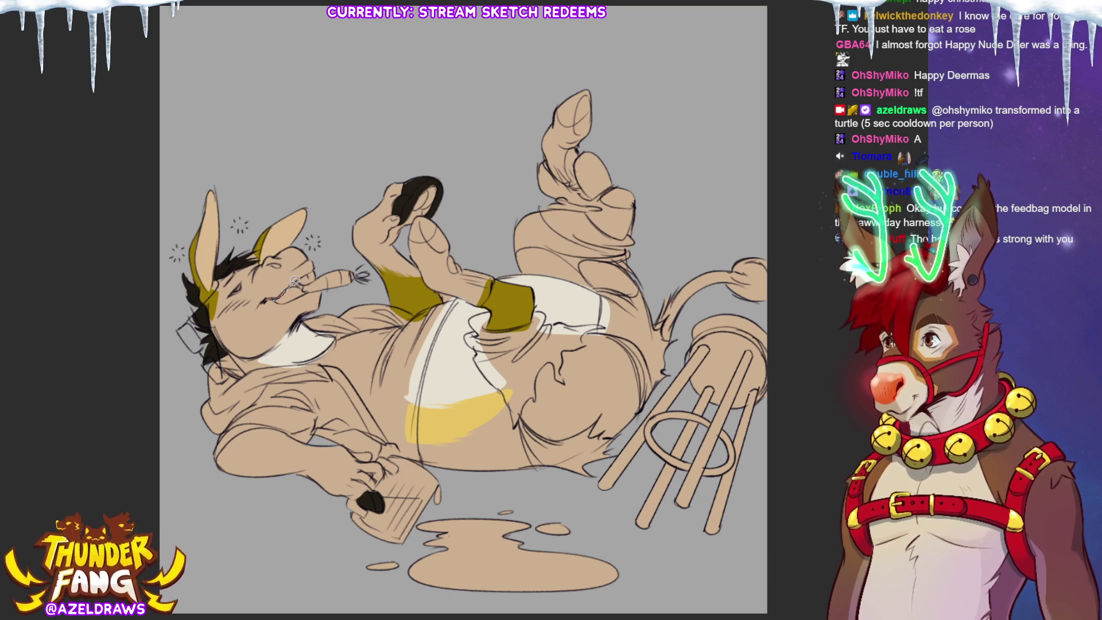
mouse_move(301, 293)
mouse_down()
mouse_move(286, 287)
mouse_move(302, 279)
mouse_move(295, 295)
mouse_move(281, 291)
mouse_up()
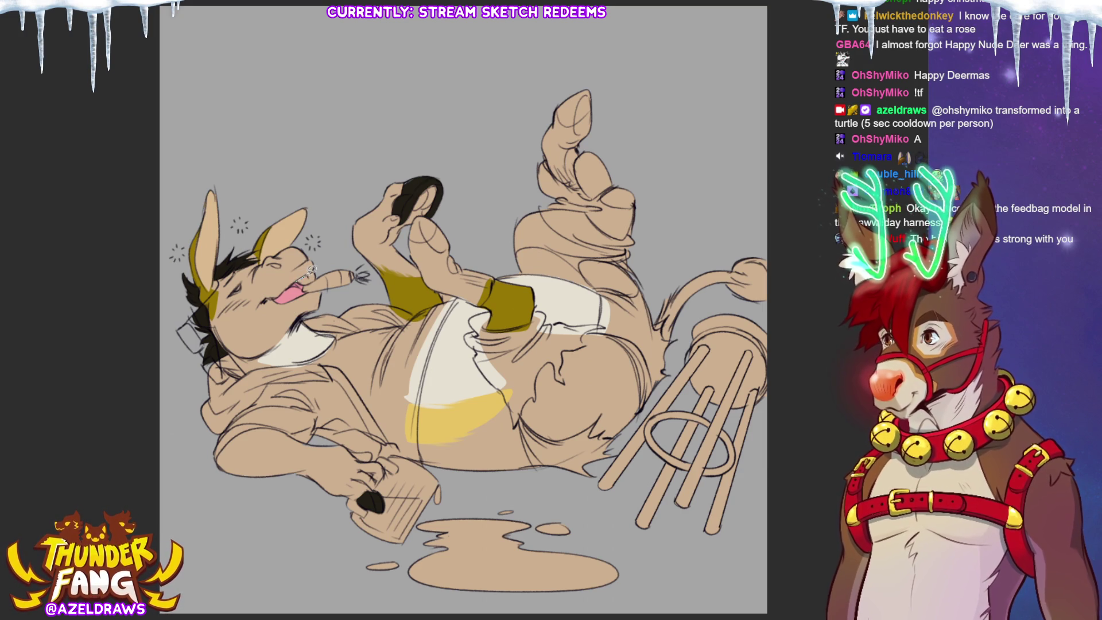
drag(310, 276, 306, 282)
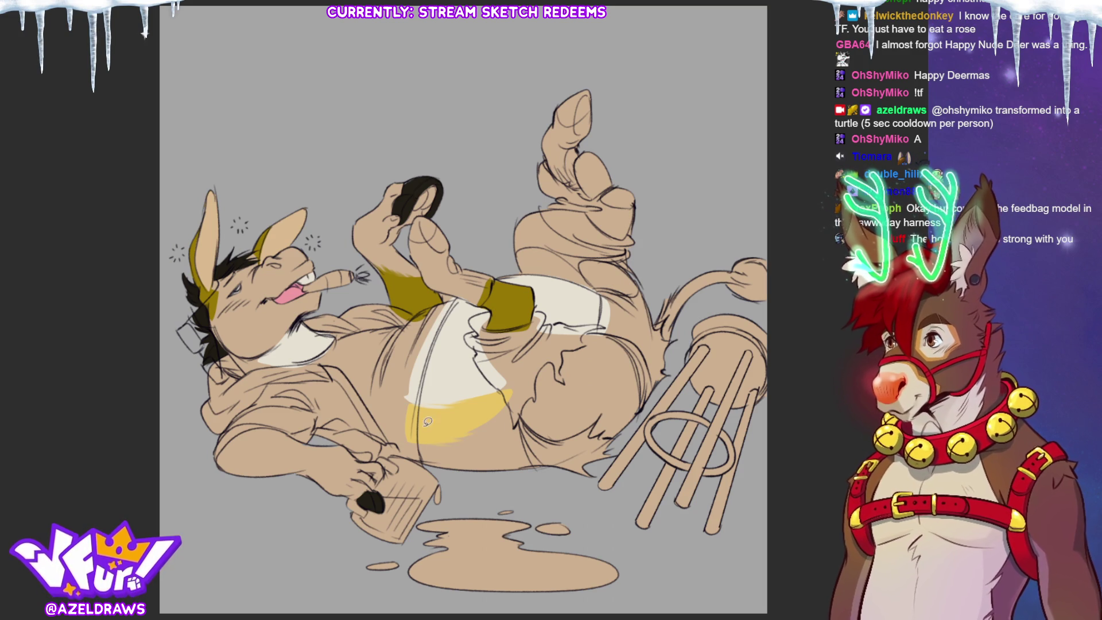
Outline the shirt edge on the belly, fill the chest white, and outline the shirt along the arm.
mouse_move(423, 463)
mouse_down()
mouse_move(422, 396)
mouse_move(464, 292)
mouse_move(348, 330)
mouse_move(328, 361)
mouse_move(389, 452)
mouse_move(444, 461)
mouse_up()
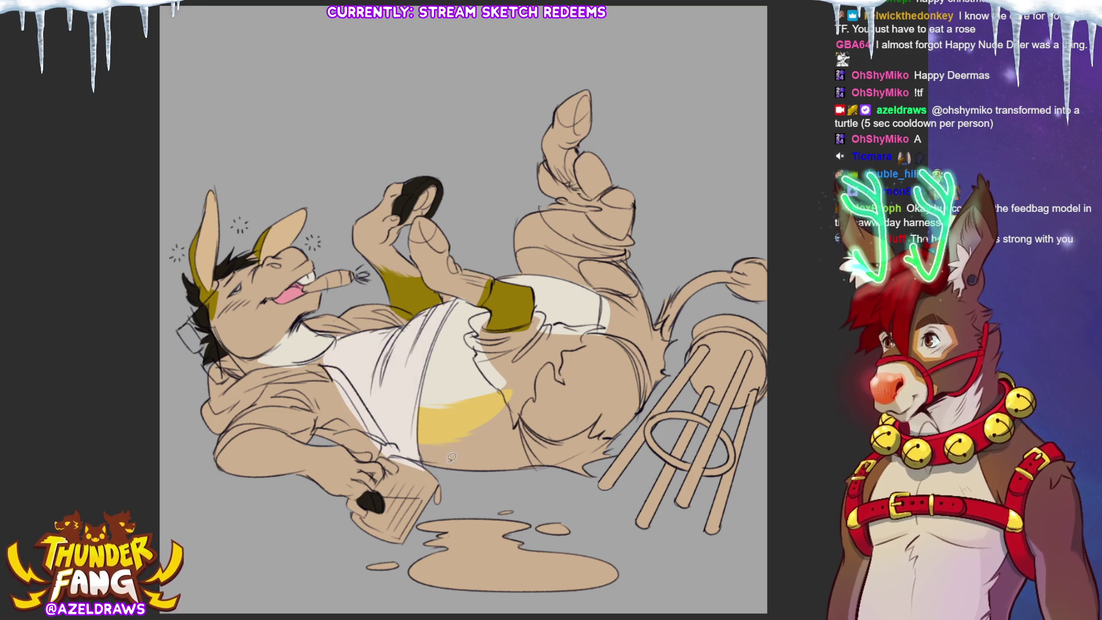
mouse_move(337, 338)
mouse_down()
mouse_move(274, 367)
mouse_move(333, 343)
mouse_up()
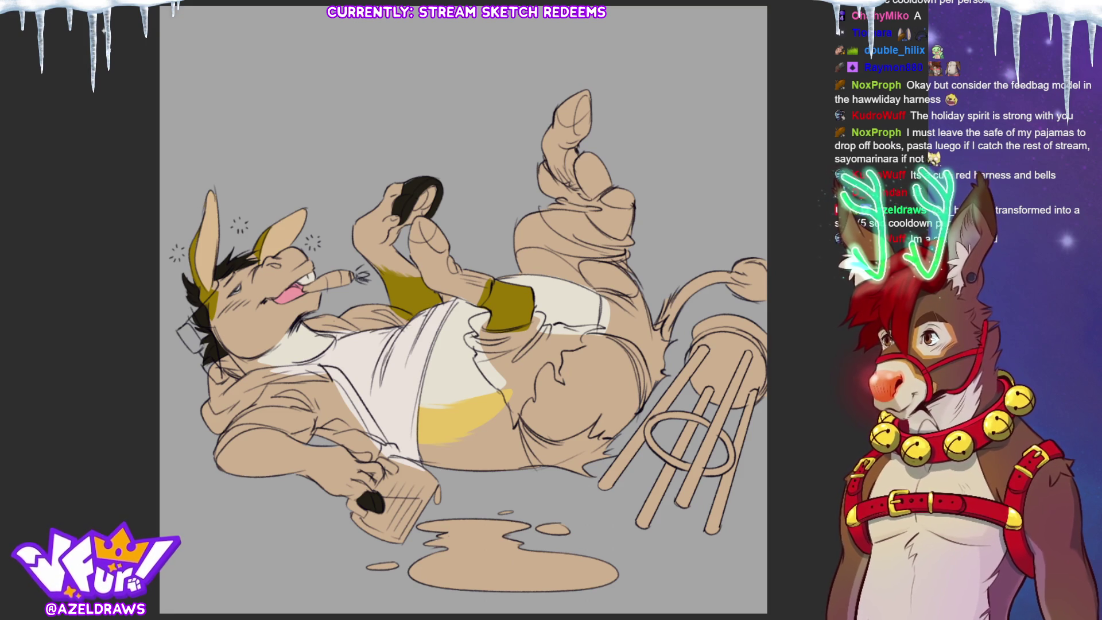
mouse_move(220, 458)
mouse_down()
mouse_move(246, 428)
mouse_move(271, 425)
mouse_move(343, 442)
mouse_move(341, 379)
mouse_move(317, 361)
mouse_move(255, 382)
mouse_move(216, 437)
mouse_move(217, 459)
mouse_up()
Lasso-fill the sleeve across the shirt and the patch below the neck in brown.
mouse_move(326, 362)
mouse_down()
mouse_move(407, 460)
mouse_move(389, 464)
mouse_move(342, 441)
mouse_up()
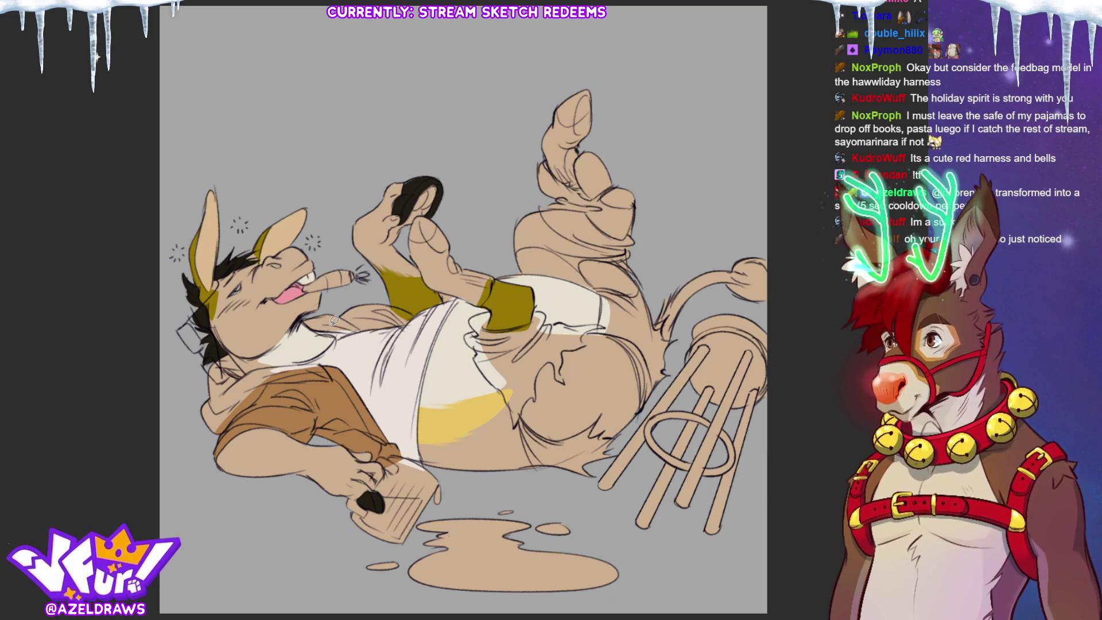
mouse_move(334, 322)
mouse_down()
mouse_move(369, 296)
mouse_move(419, 314)
mouse_move(335, 321)
mouse_up()
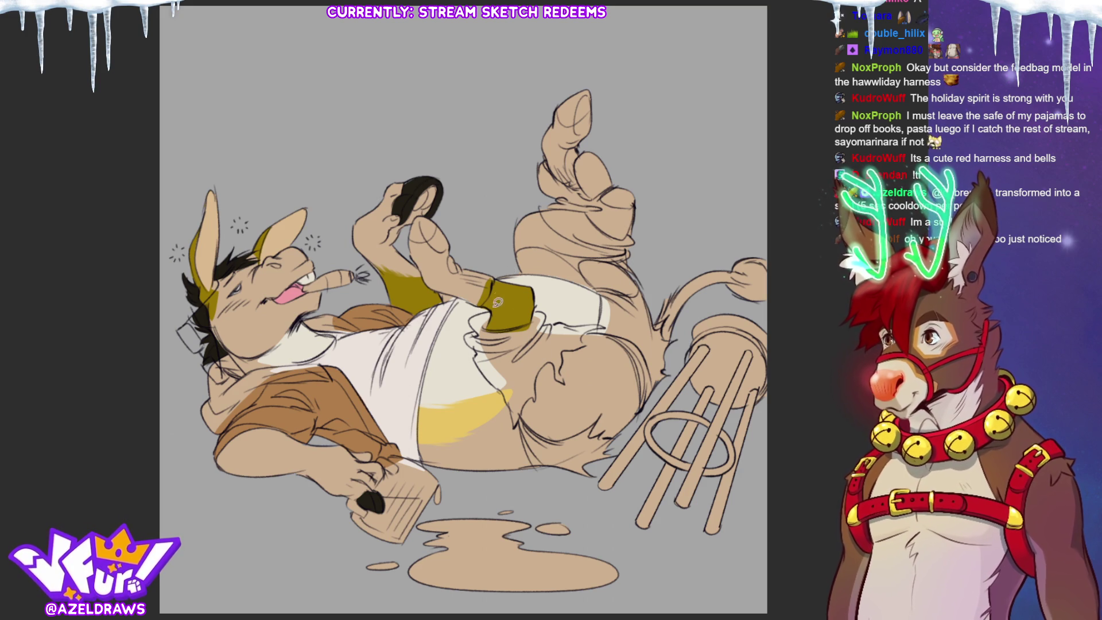
Lasso-fill grey-green shorts beside the ankle band, under the white cloth, down the leg and around the thigh.
mouse_move(493, 307)
mouse_down()
mouse_move(470, 338)
mouse_move(496, 353)
mouse_move(534, 319)
mouse_move(491, 324)
mouse_move(492, 314)
mouse_up()
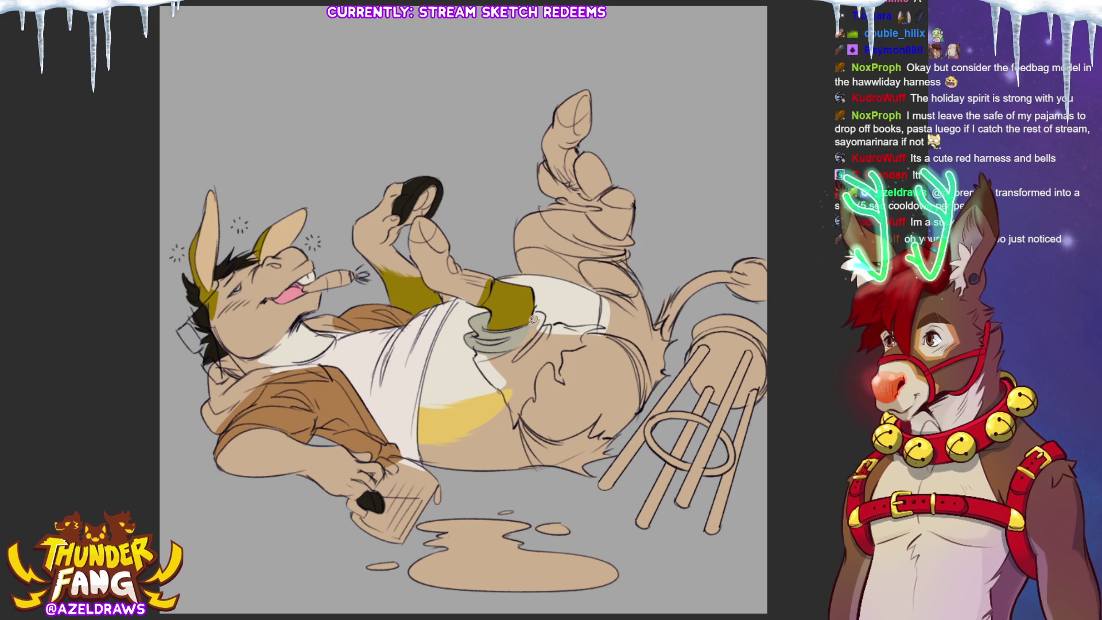
mouse_move(545, 320)
mouse_down()
mouse_move(607, 326)
mouse_move(588, 332)
mouse_move(563, 382)
mouse_move(547, 359)
mouse_up()
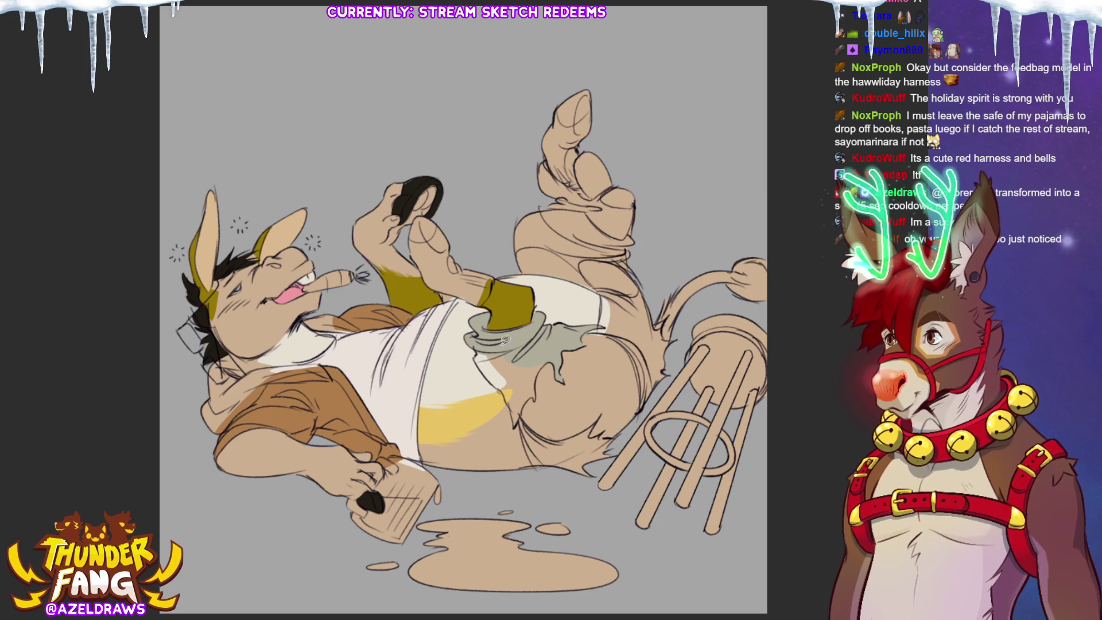
mouse_move(482, 341)
mouse_down()
mouse_move(480, 363)
mouse_move(545, 332)
mouse_up()
mouse_move(482, 360)
mouse_down()
mouse_move(524, 410)
mouse_move(541, 369)
mouse_up()
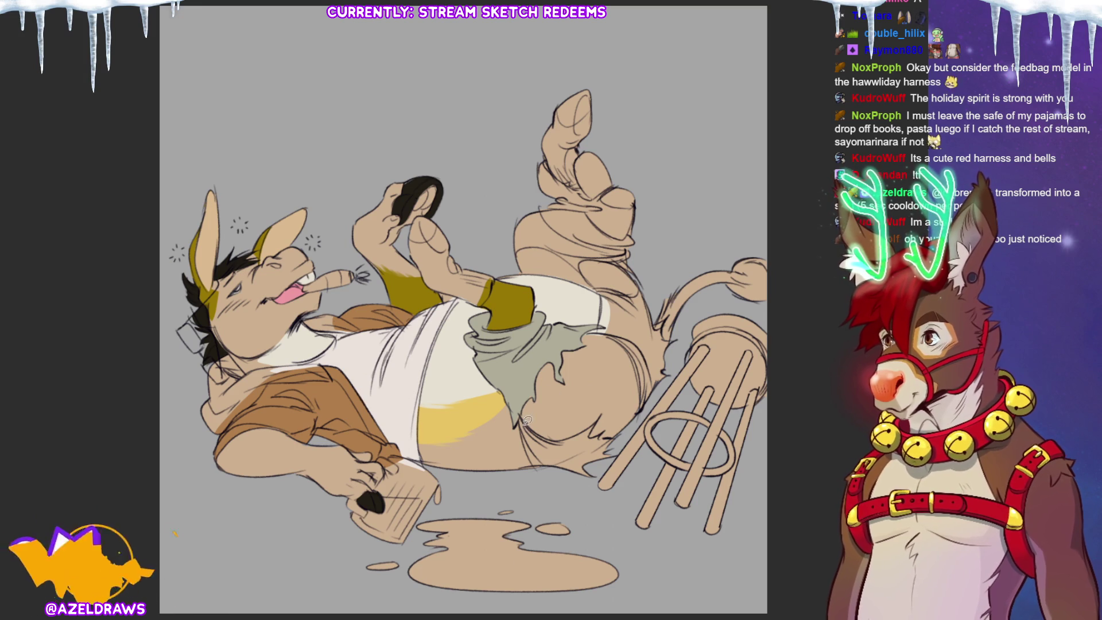
mouse_move(517, 412)
mouse_down()
mouse_move(561, 486)
mouse_move(599, 478)
mouse_move(614, 457)
mouse_move(620, 432)
mouse_move(534, 430)
mouse_move(518, 414)
mouse_up()
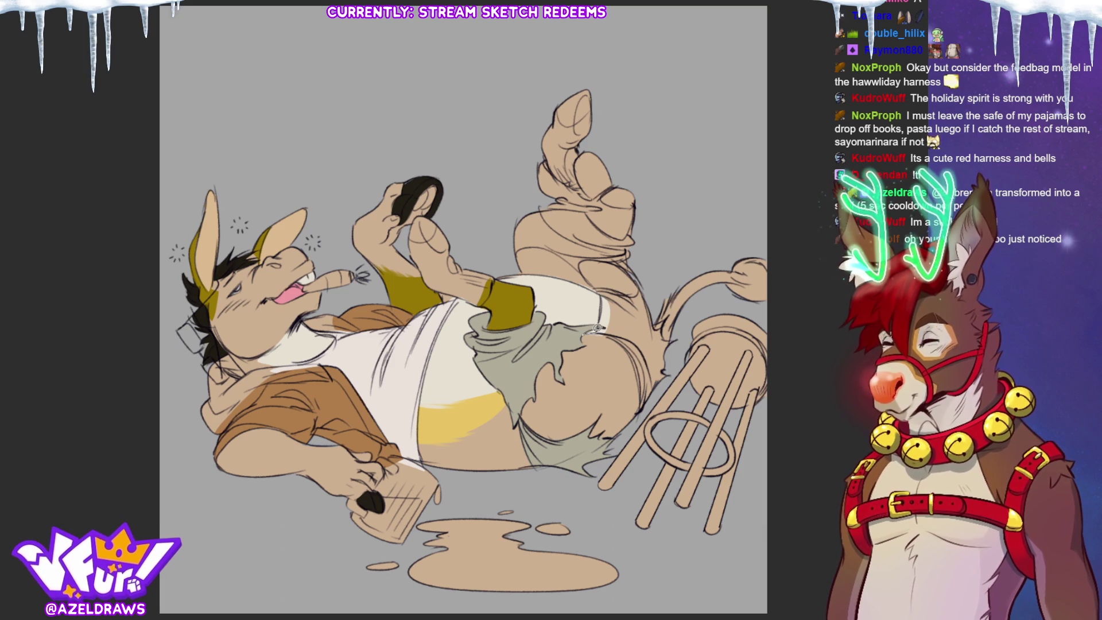
mouse_move(624, 341)
mouse_down()
mouse_move(643, 413)
mouse_move(686, 338)
mouse_move(624, 301)
mouse_up()
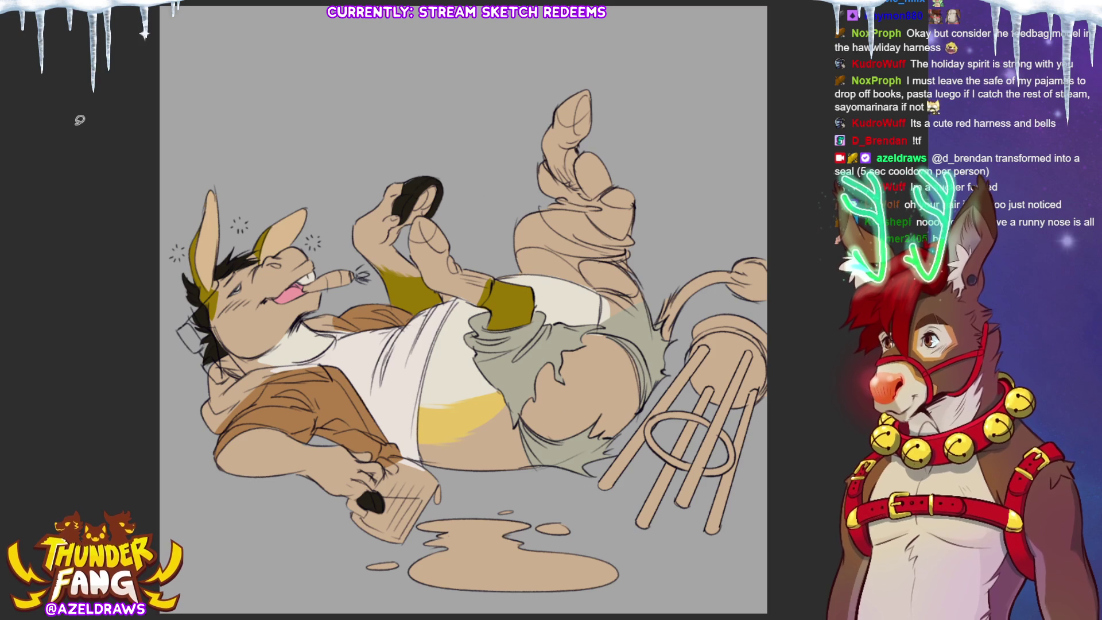
Lasso-fill the grey-green shorts up the raised leg and fill the lower upturned foot white.
mouse_move(599, 330)
mouse_down()
mouse_move(602, 287)
mouse_move(649, 317)
mouse_up()
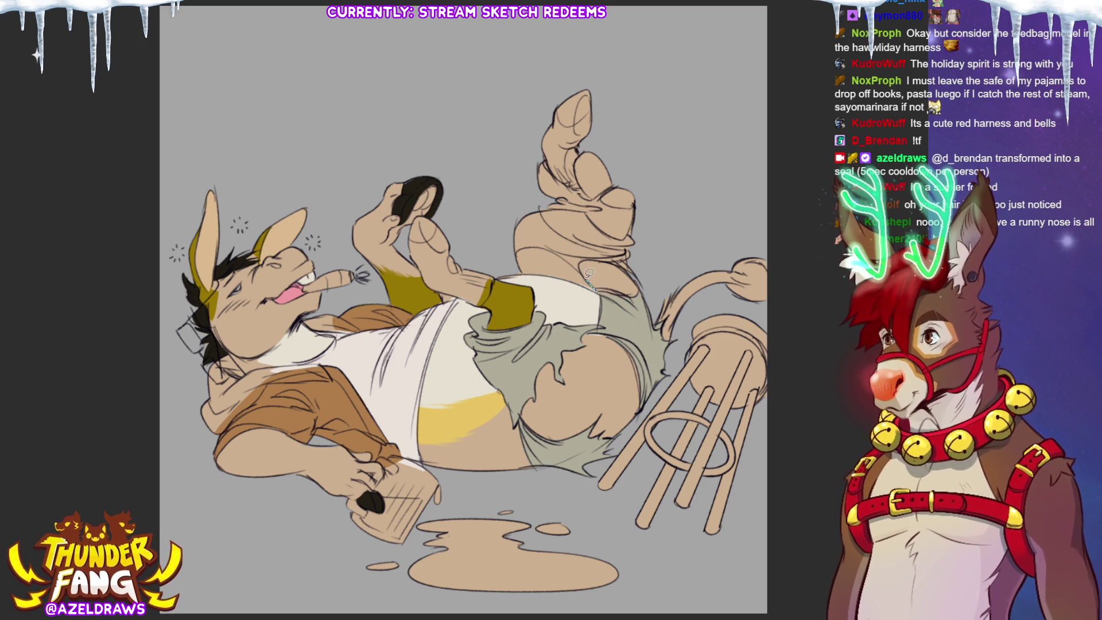
mouse_move(597, 292)
mouse_down()
mouse_move(582, 261)
mouse_move(636, 267)
mouse_move(637, 231)
mouse_move(545, 196)
mouse_move(518, 227)
mouse_move(508, 221)
mouse_move(509, 253)
mouse_move(565, 253)
mouse_move(580, 273)
mouse_up()
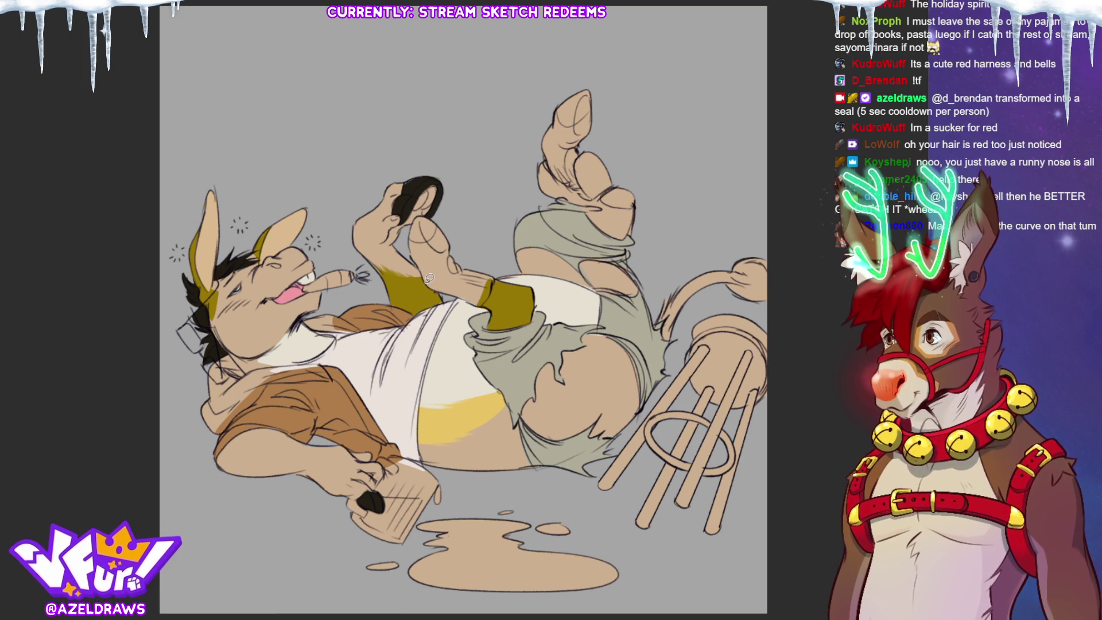
mouse_move(419, 261)
mouse_down()
mouse_move(409, 230)
mouse_move(427, 212)
mouse_move(497, 279)
mouse_move(481, 304)
mouse_move(426, 274)
mouse_up()
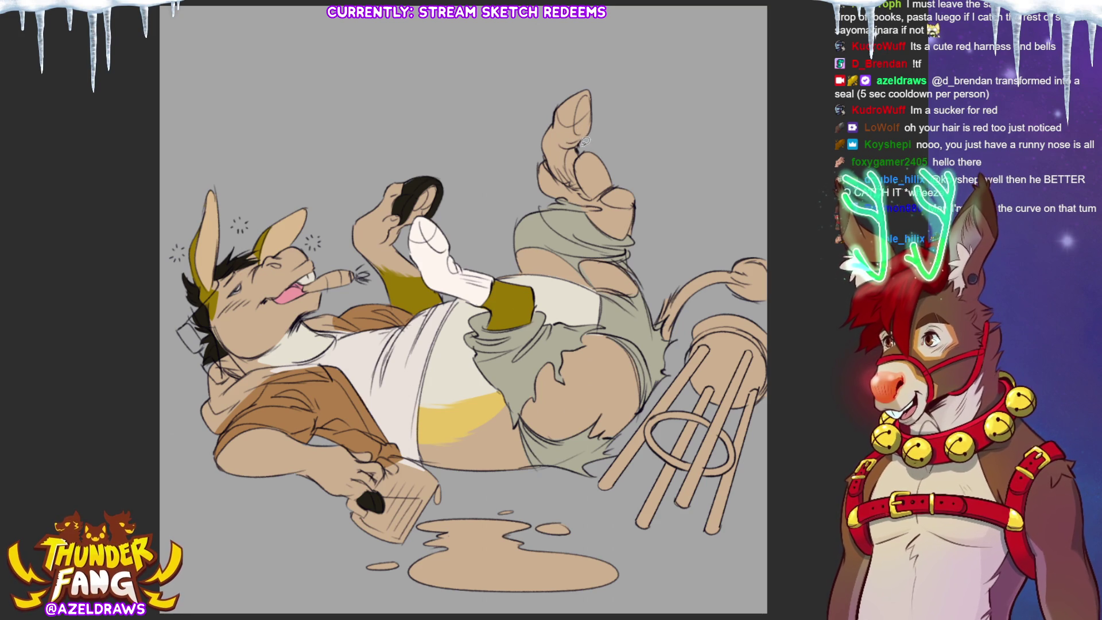
Lasso-fill the upper raised foot white and tidy its left edge.
mouse_move(590, 193)
mouse_down()
mouse_move(568, 192)
mouse_move(552, 86)
mouse_move(597, 143)
mouse_move(589, 187)
mouse_up()
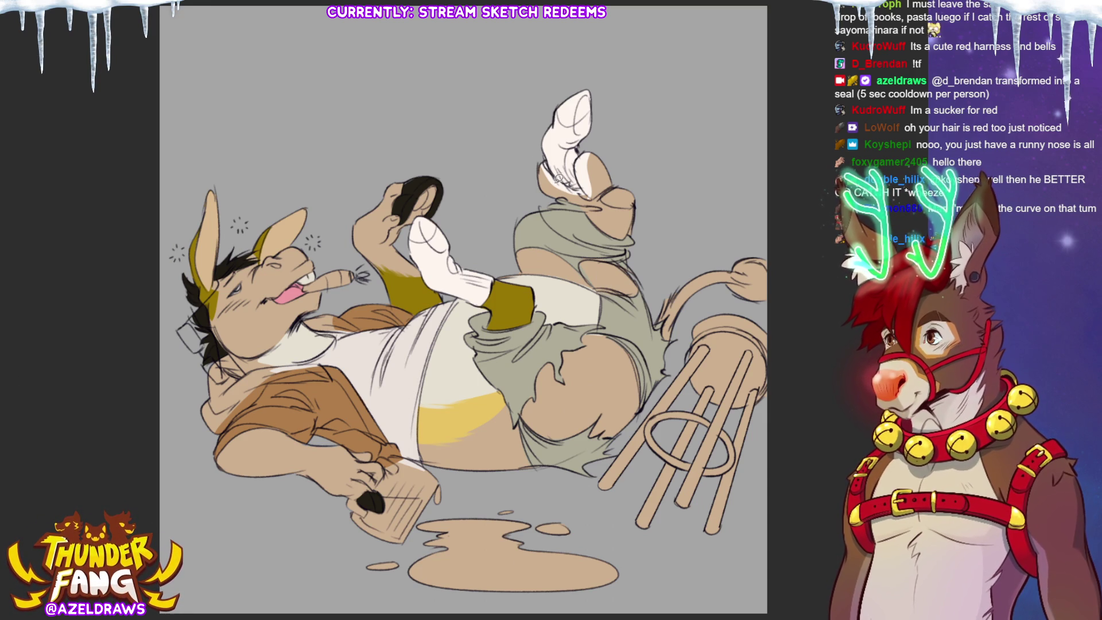
mouse_move(554, 195)
mouse_down()
mouse_move(535, 161)
mouse_move(588, 190)
mouse_move(583, 150)
mouse_move(631, 178)
mouse_move(636, 229)
mouse_move(610, 235)
mouse_move(584, 204)
mouse_move(534, 179)
mouse_up()
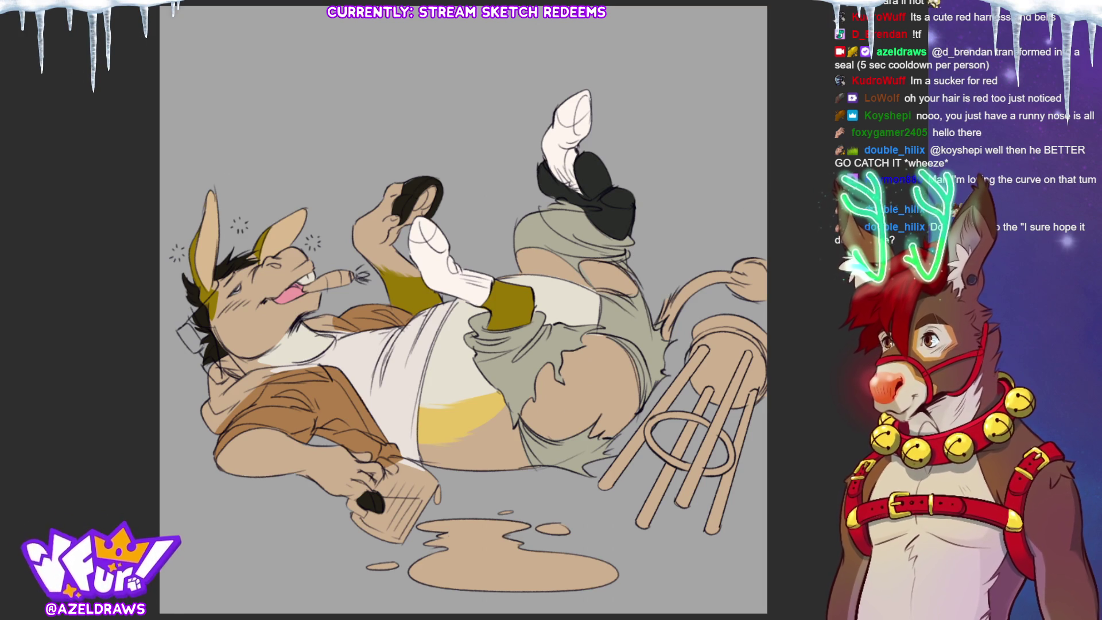
mouse_move(605, 146)
mouse_down()
mouse_move(588, 144)
mouse_move(579, 170)
mouse_move(614, 209)
mouse_move(613, 139)
mouse_up()
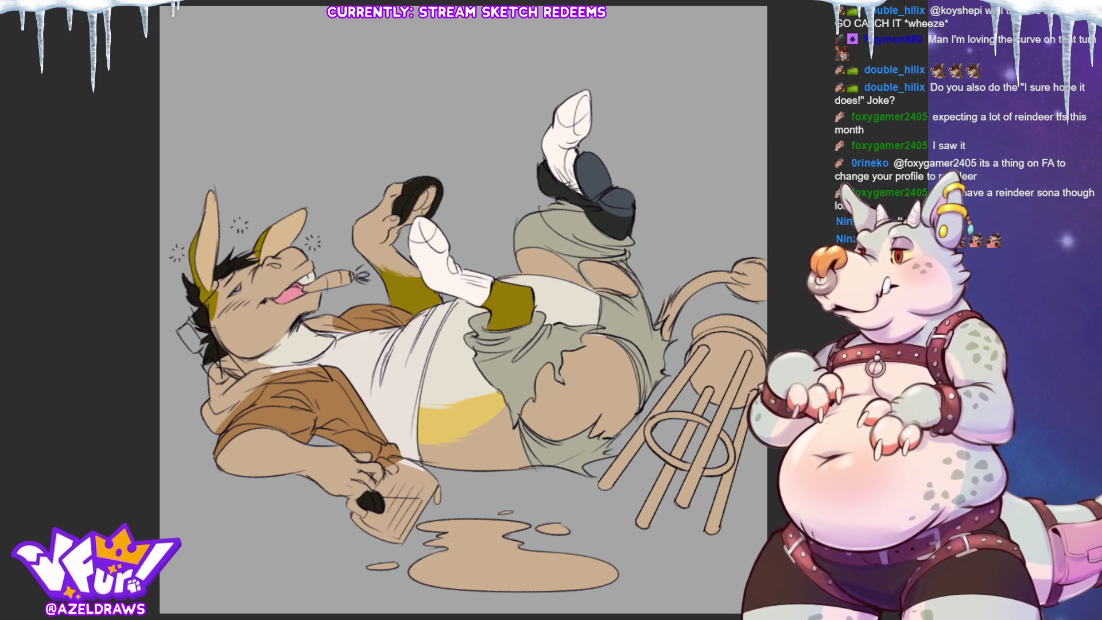
mouse_move(198, 409)
mouse_down()
mouse_move(225, 431)
mouse_move(284, 376)
mouse_move(331, 379)
mouse_up()
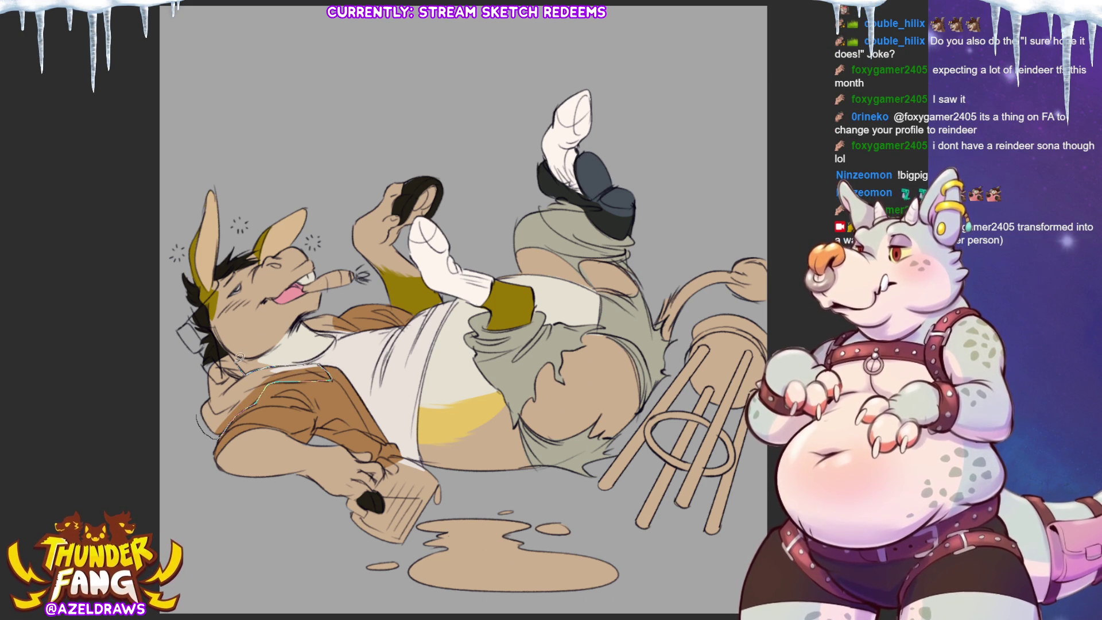
Lasso-fill the hood collar around the neck white, extending it up toward the mouth.
mouse_move(228, 351)
mouse_down()
mouse_move(201, 402)
mouse_move(209, 428)
mouse_up()
mouse_move(305, 316)
mouse_down()
mouse_move(361, 330)
mouse_move(325, 309)
mouse_move(304, 316)
mouse_up()
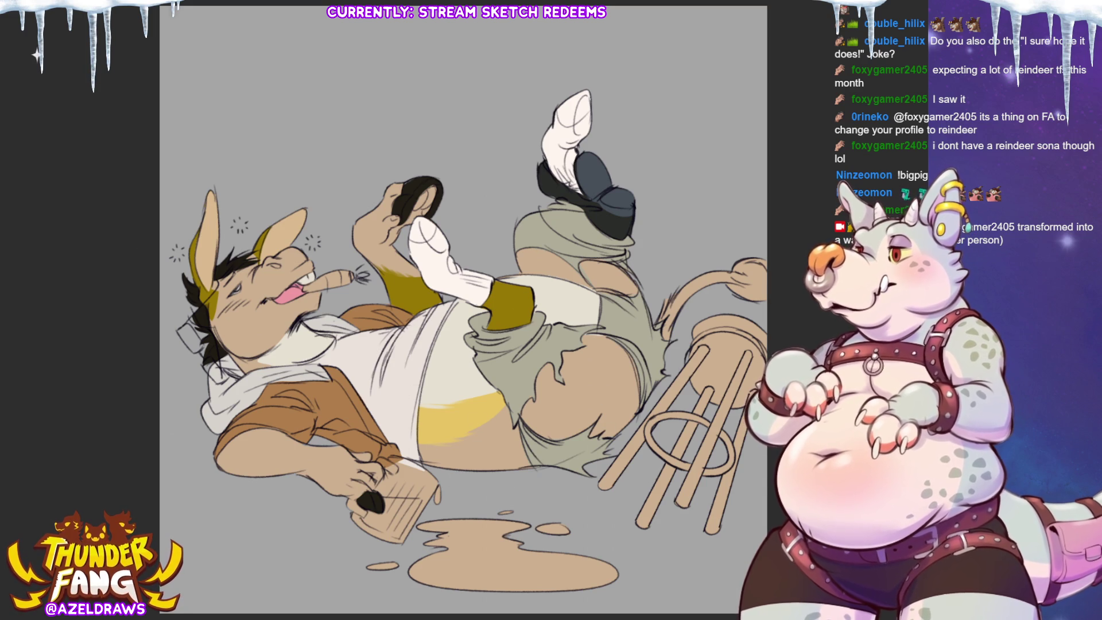
Select the flat-colour areas, brush yellow stains onto the shorts, then deselect.
click(606, 393)
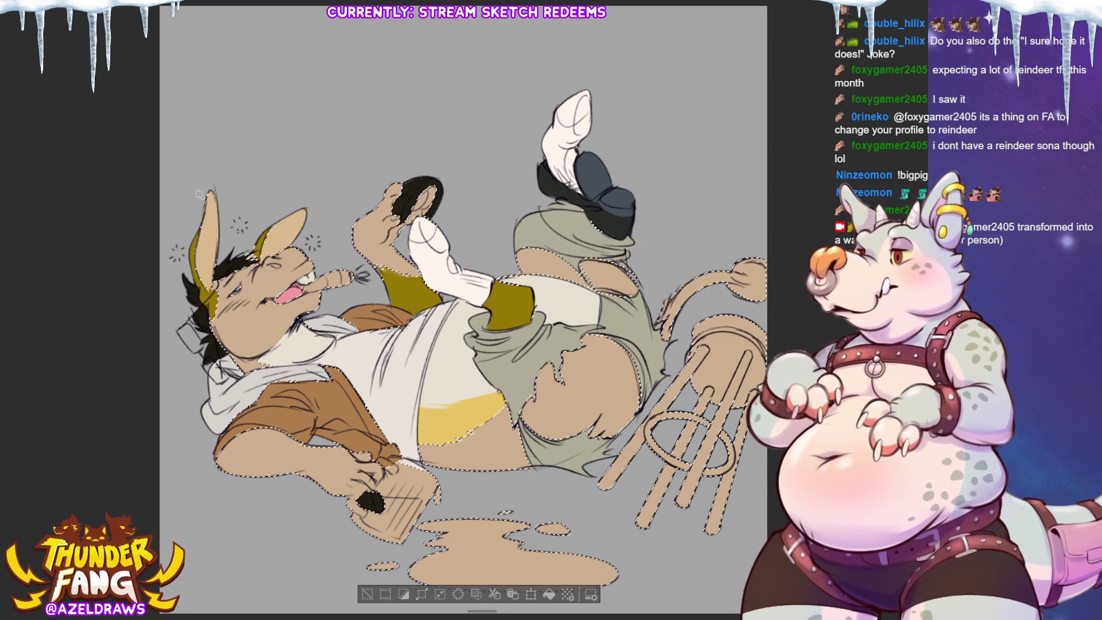
drag(632, 345, 620, 428)
drag(580, 267, 591, 284)
mouse_move(525, 405)
mouse_down()
mouse_move(526, 430)
mouse_move(565, 399)
mouse_move(600, 342)
mouse_move(626, 359)
mouse_up()
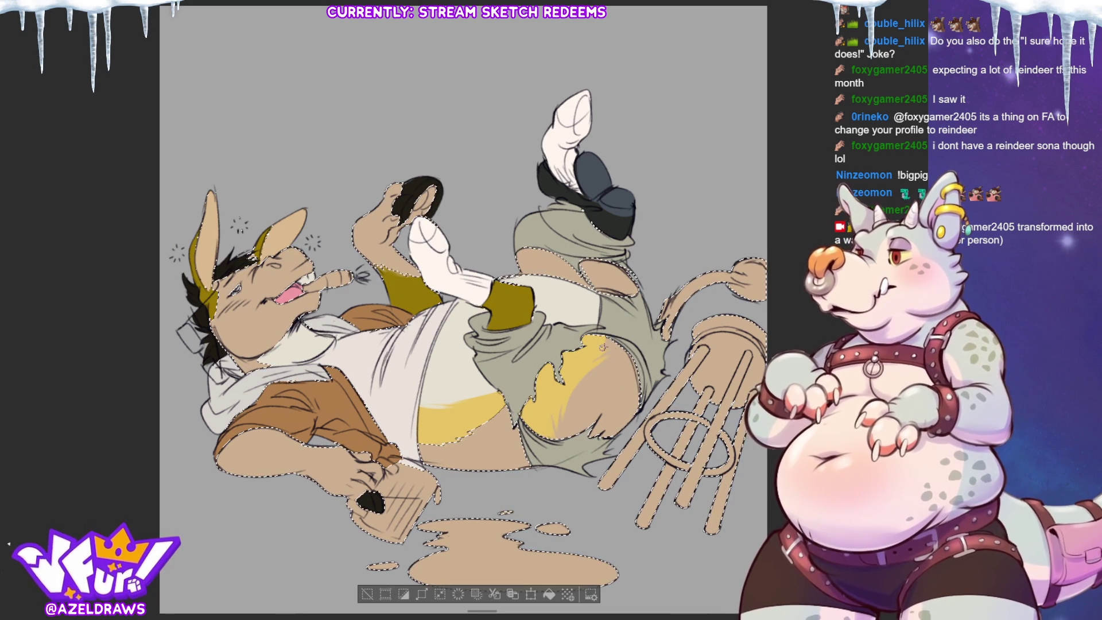
click(367, 595)
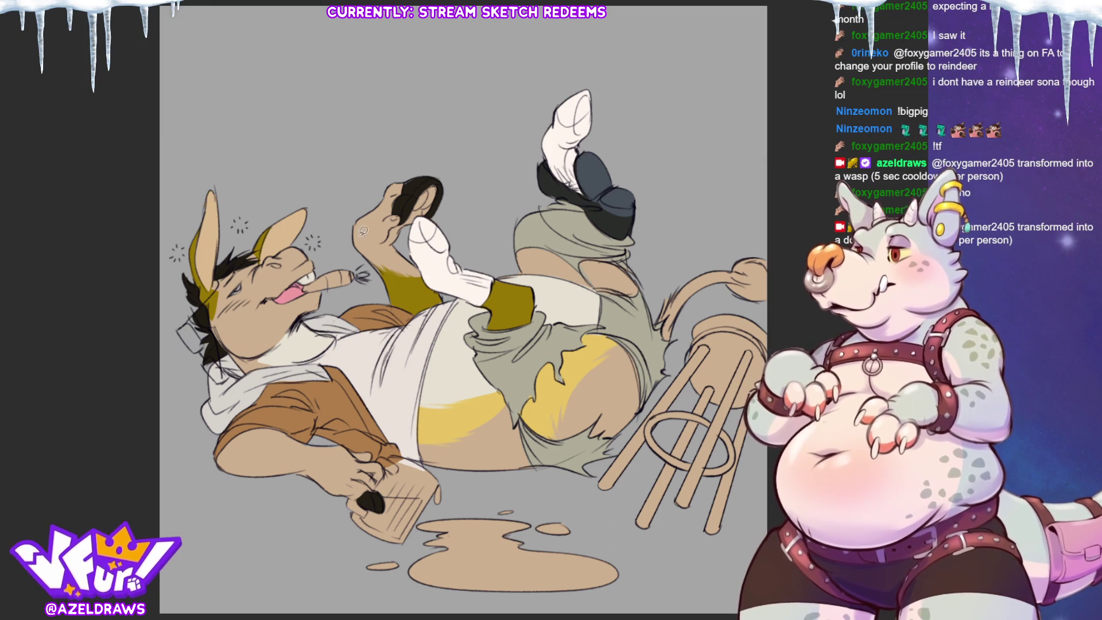
mouse_move(513, 277)
mouse_down()
mouse_move(619, 293)
mouse_move(643, 264)
mouse_move(523, 244)
mouse_move(514, 275)
mouse_up()
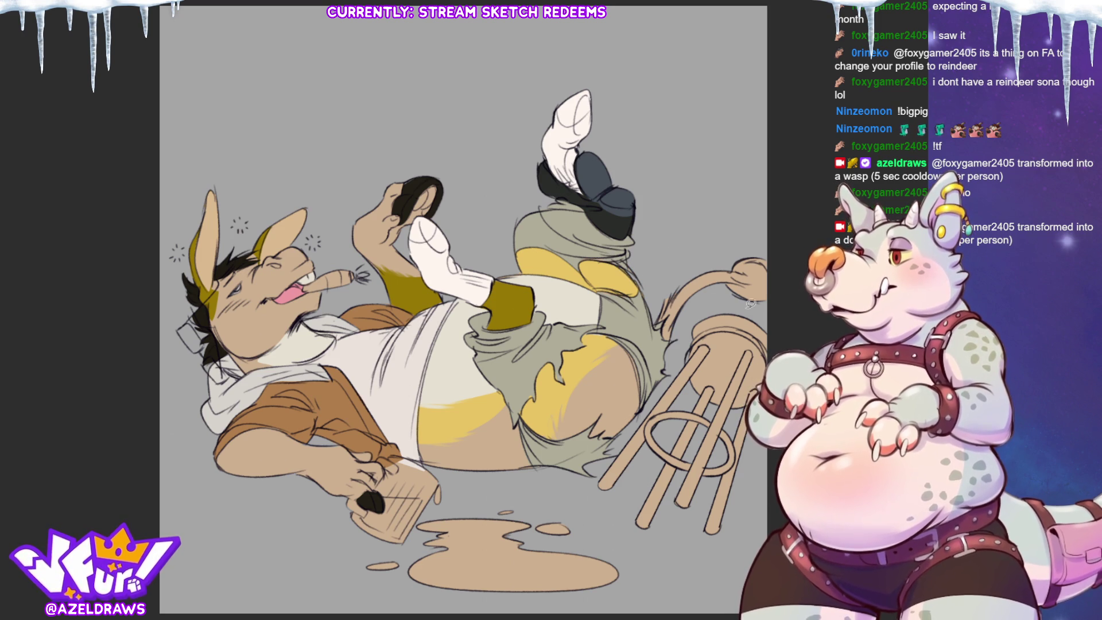
Extend the yellow stain further along the shorts.
drag(628, 256, 644, 298)
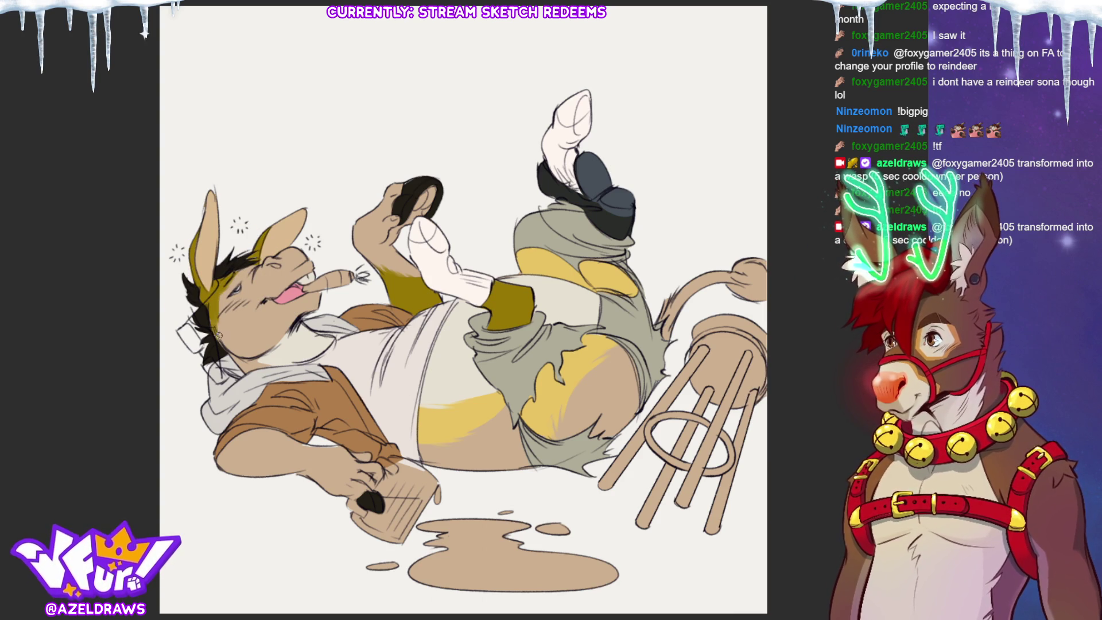
Extend the olive fur down the cheek and sketch a glass in the donkey's hand.
drag(216, 315, 232, 349)
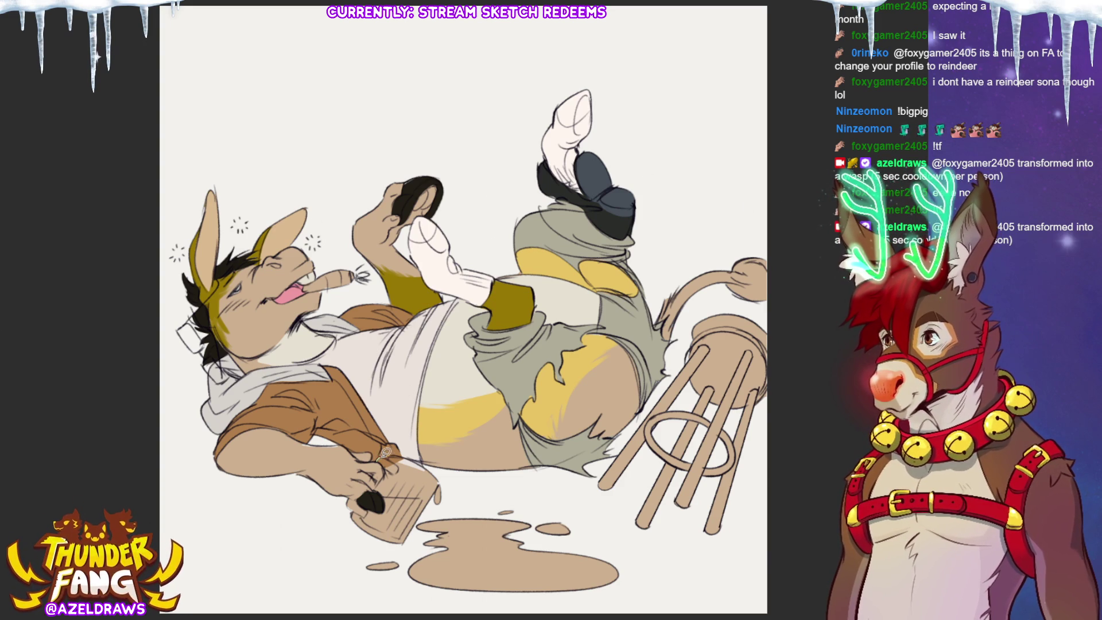
mouse_move(394, 453)
mouse_down()
mouse_move(450, 476)
mouse_move(414, 536)
mouse_move(368, 546)
mouse_move(355, 507)
mouse_up()
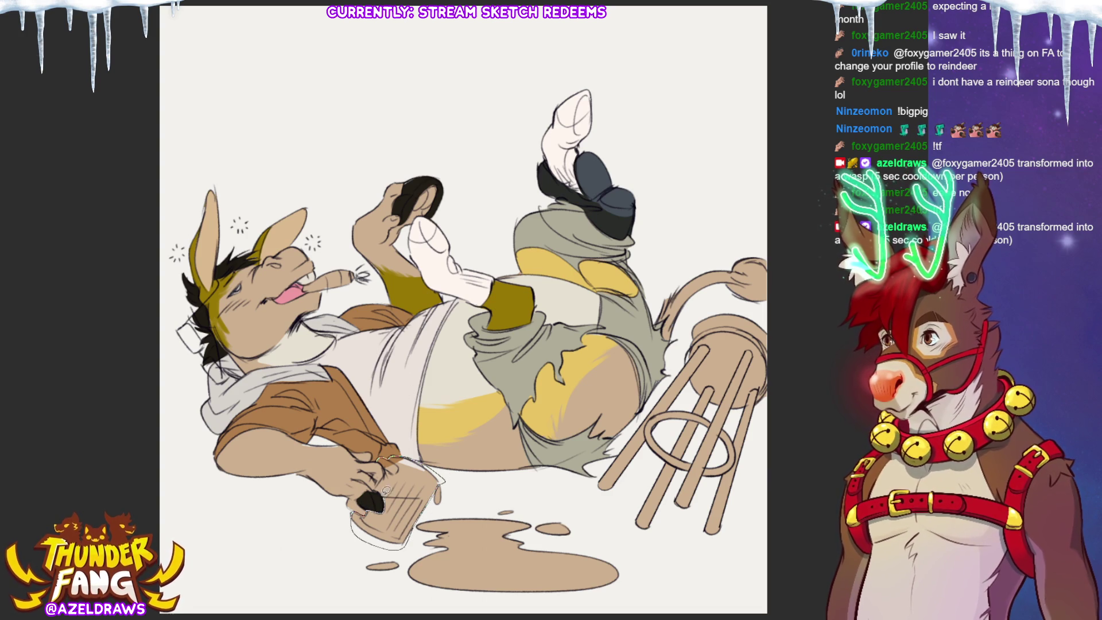
Fill the glass pale blue with amber beer and an amber drip, and outline the spilled puddle.
click(386, 468)
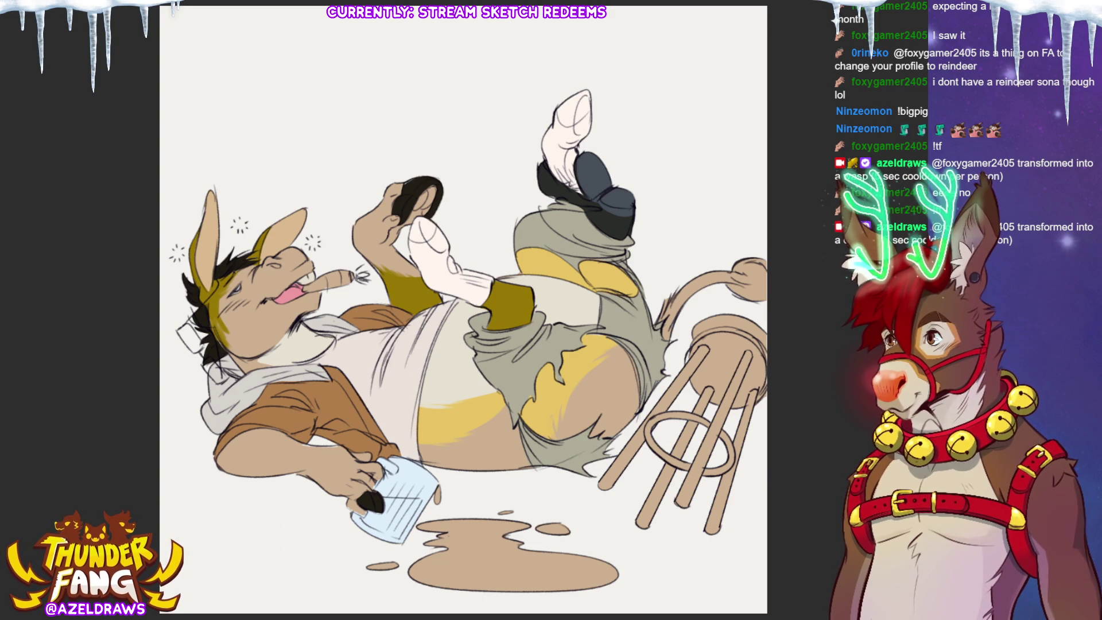
drag(505, 390, 437, 408)
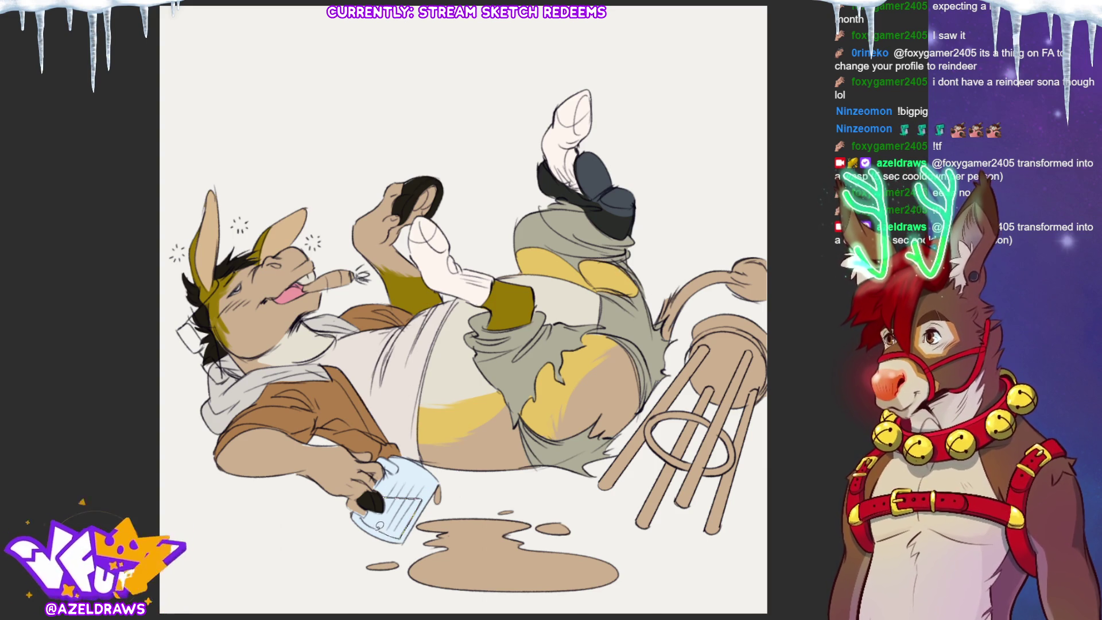
click(382, 508)
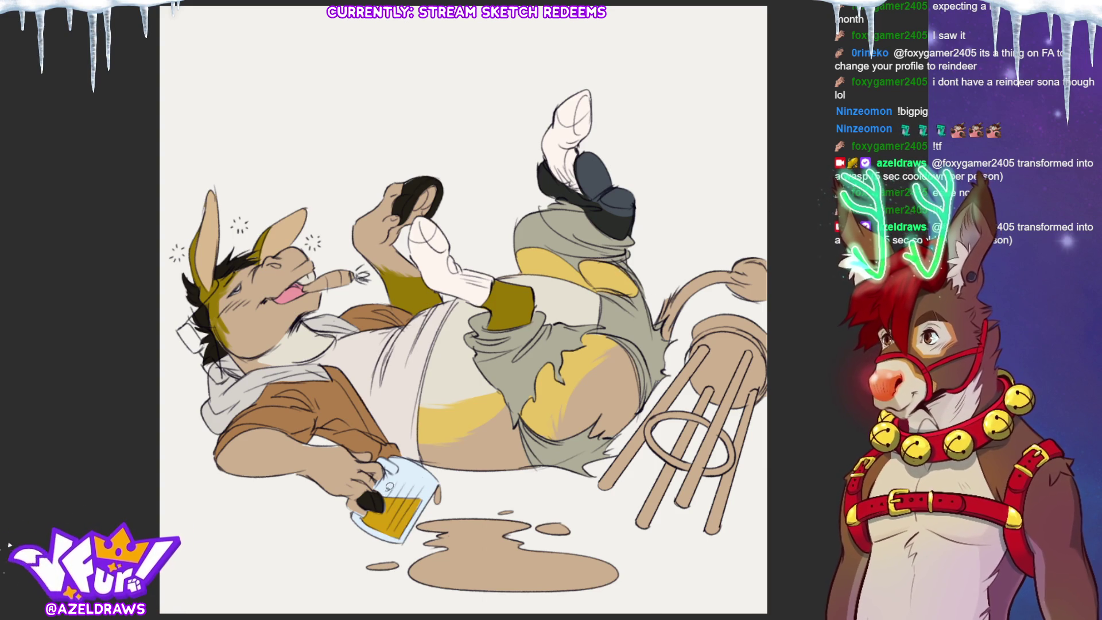
click(438, 494)
mouse_move(429, 512)
mouse_down()
mouse_move(415, 541)
mouse_move(351, 588)
mouse_move(659, 562)
mouse_move(477, 500)
mouse_move(436, 511)
mouse_up()
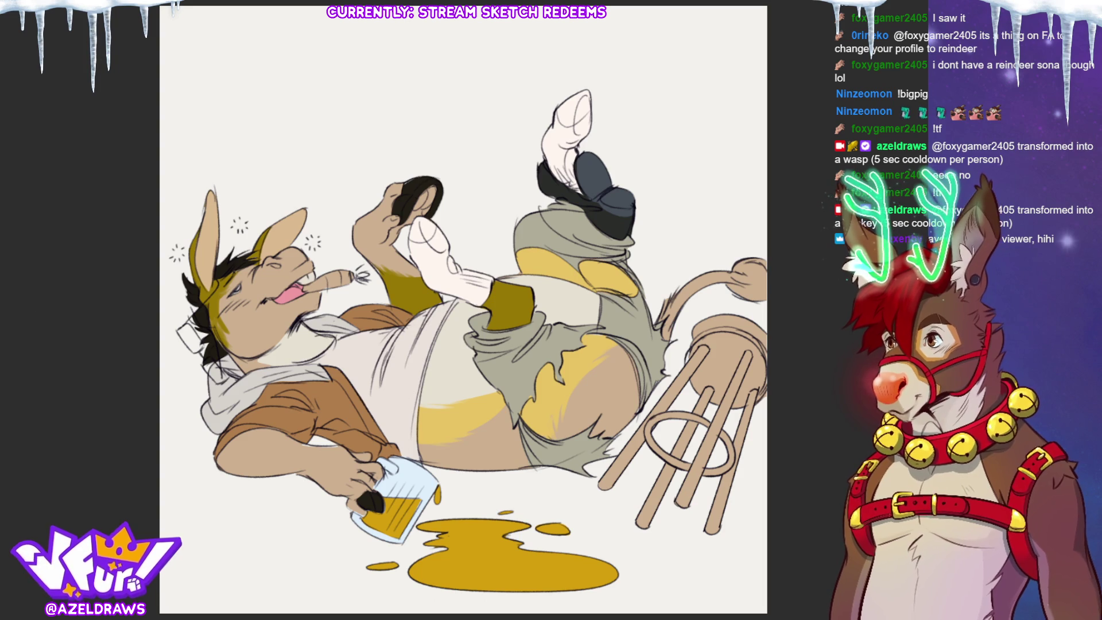
Tone the beer and puddle to a softer gold, then brush yellow onto the tail tuft.
click(390, 522)
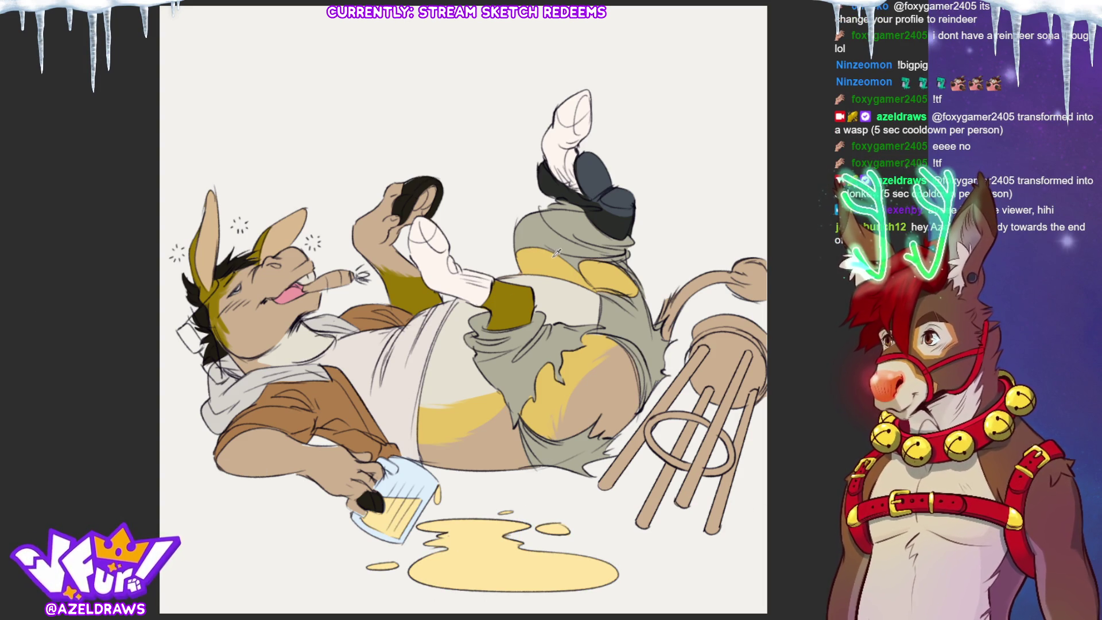
click(481, 546)
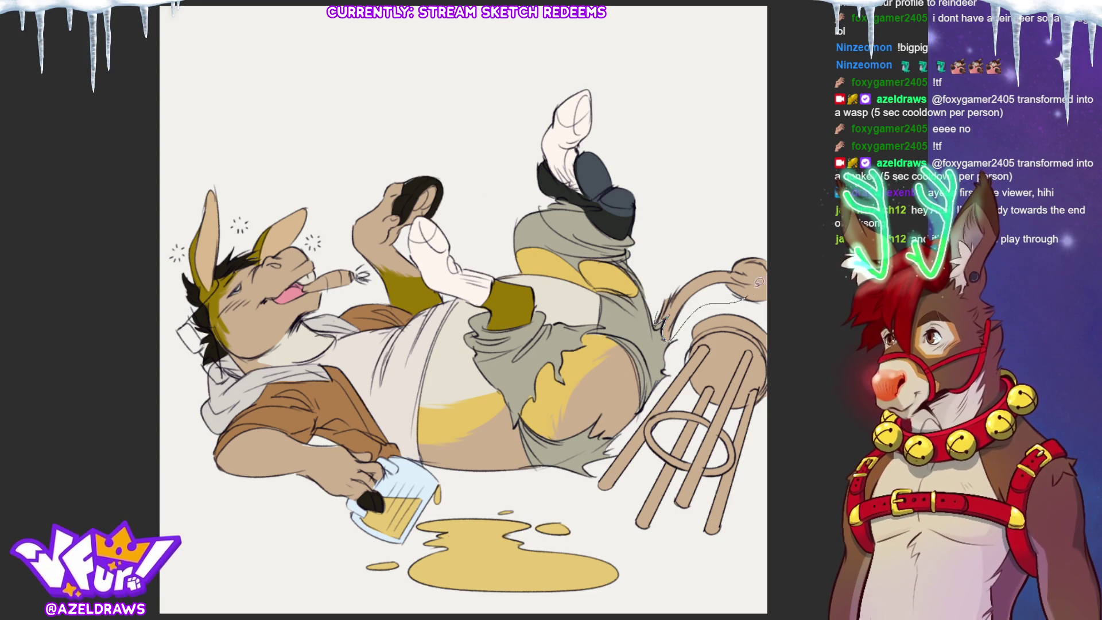
drag(756, 287, 701, 293)
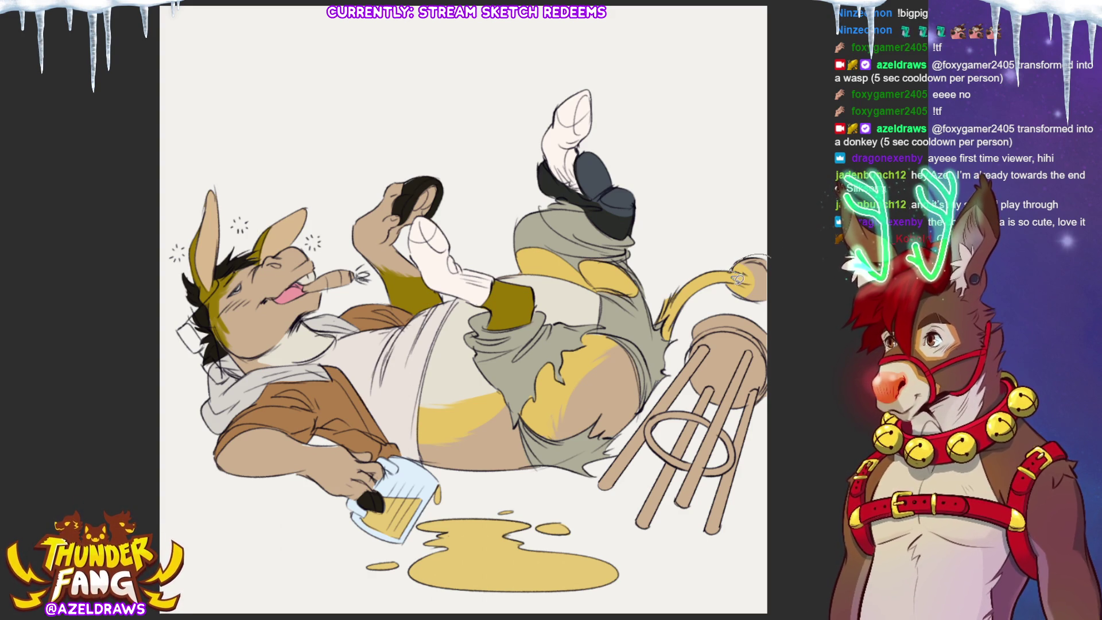
Fill the donkey's tail tuft dark brown.
drag(738, 272, 752, 284)
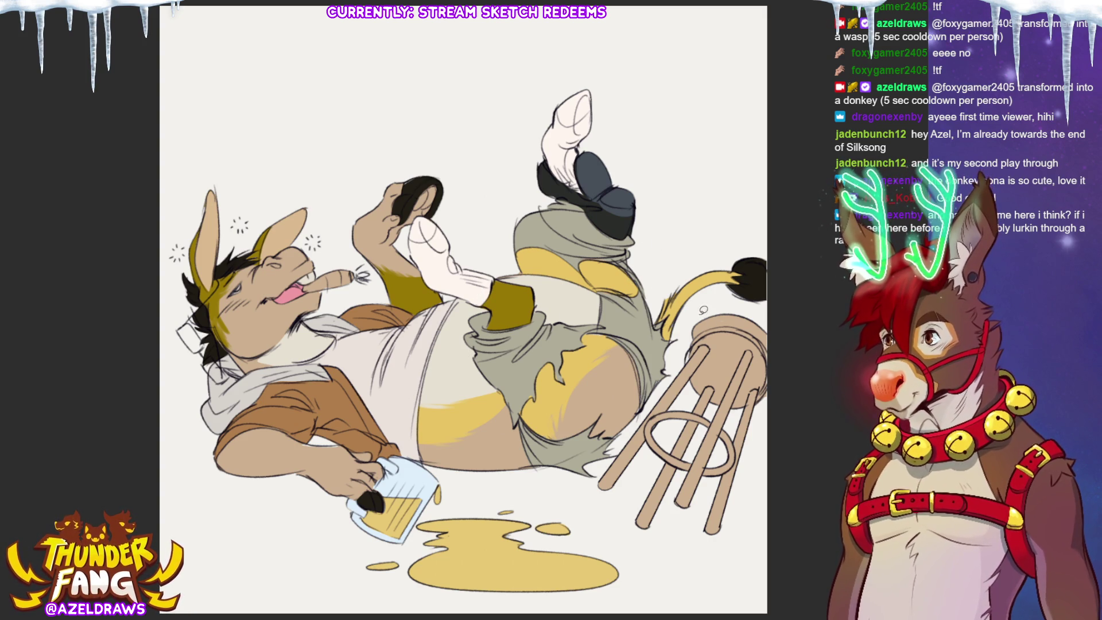
Draw the stool's closing edge, recolour the stool grey, and fill its seat top red.
drag(699, 317, 633, 428)
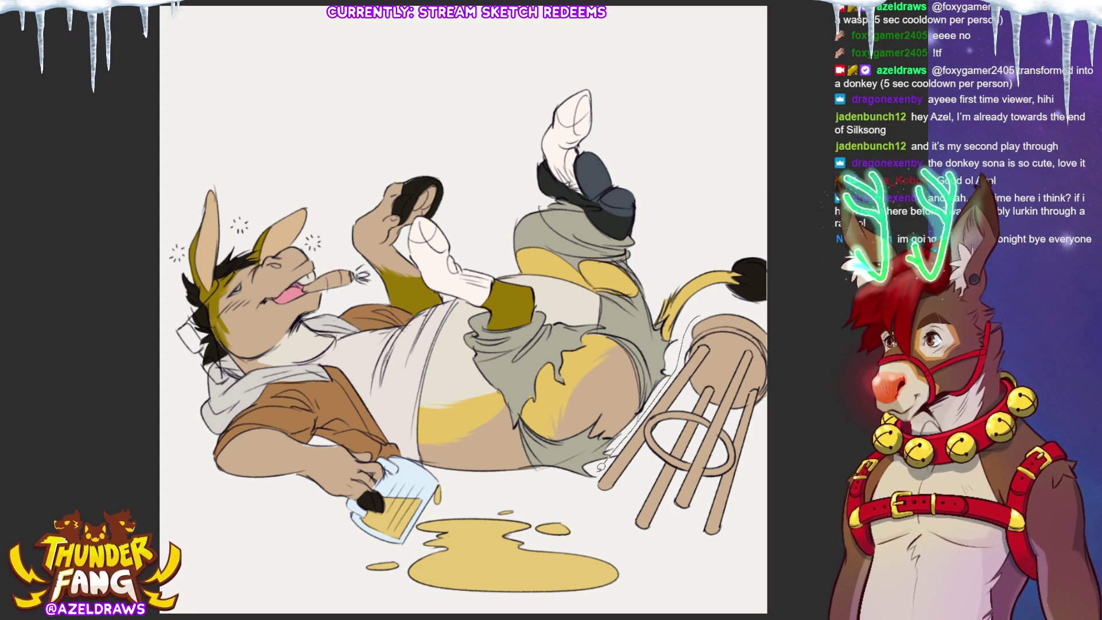
key(ctrl+shift+u)
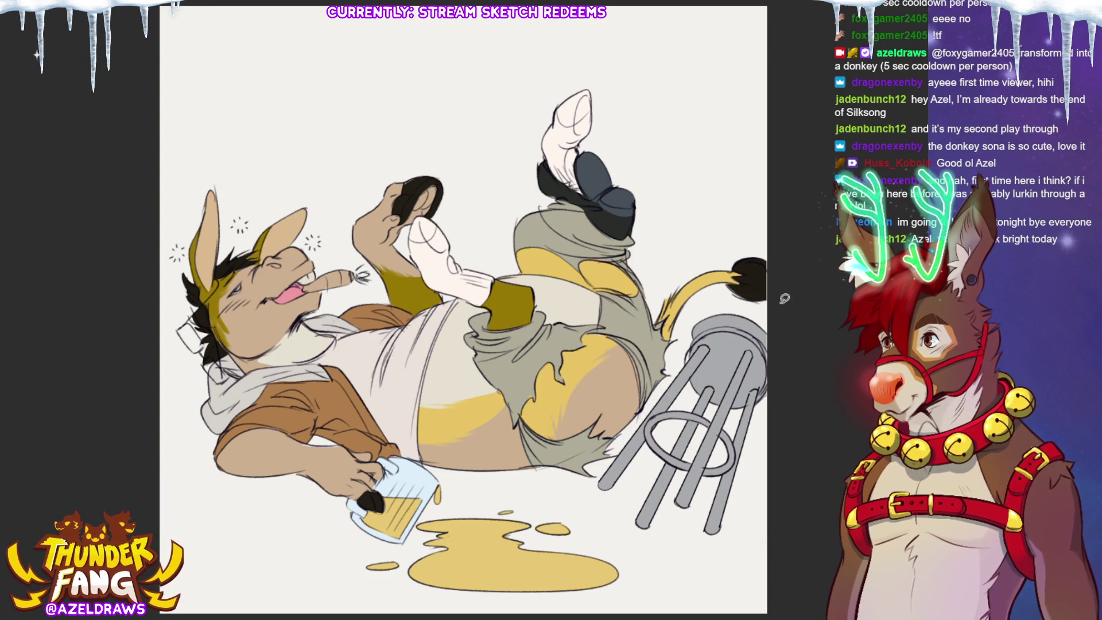
mouse_move(765, 318)
mouse_down()
mouse_move(672, 373)
mouse_move(593, 491)
mouse_move(789, 493)
mouse_move(791, 344)
mouse_up()
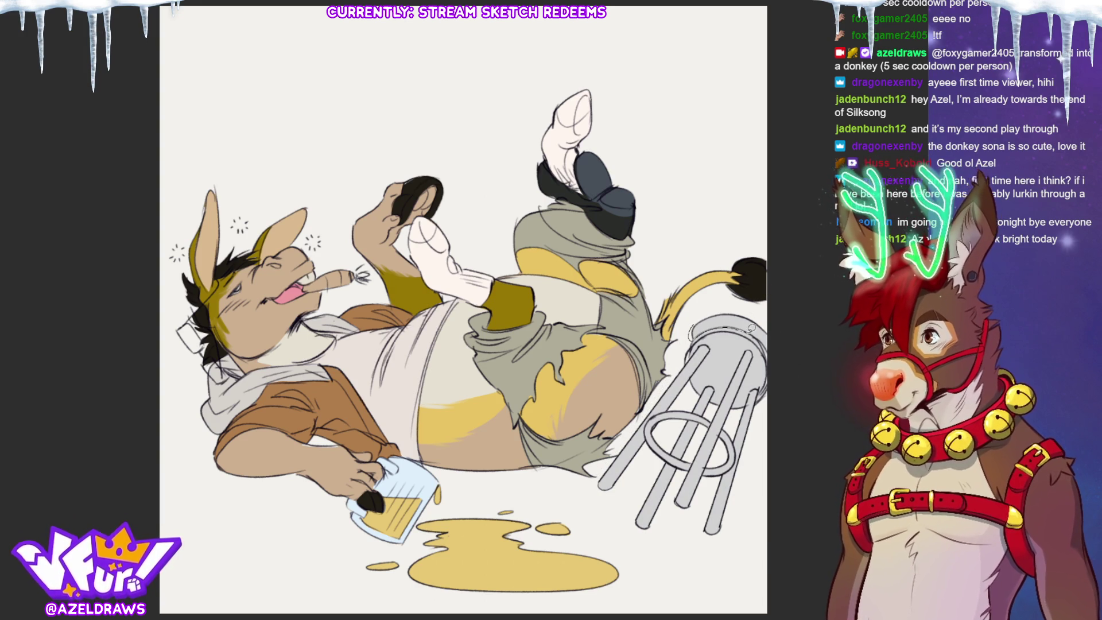
mouse_move(716, 324)
mouse_down()
mouse_move(778, 339)
mouse_move(784, 328)
mouse_up()
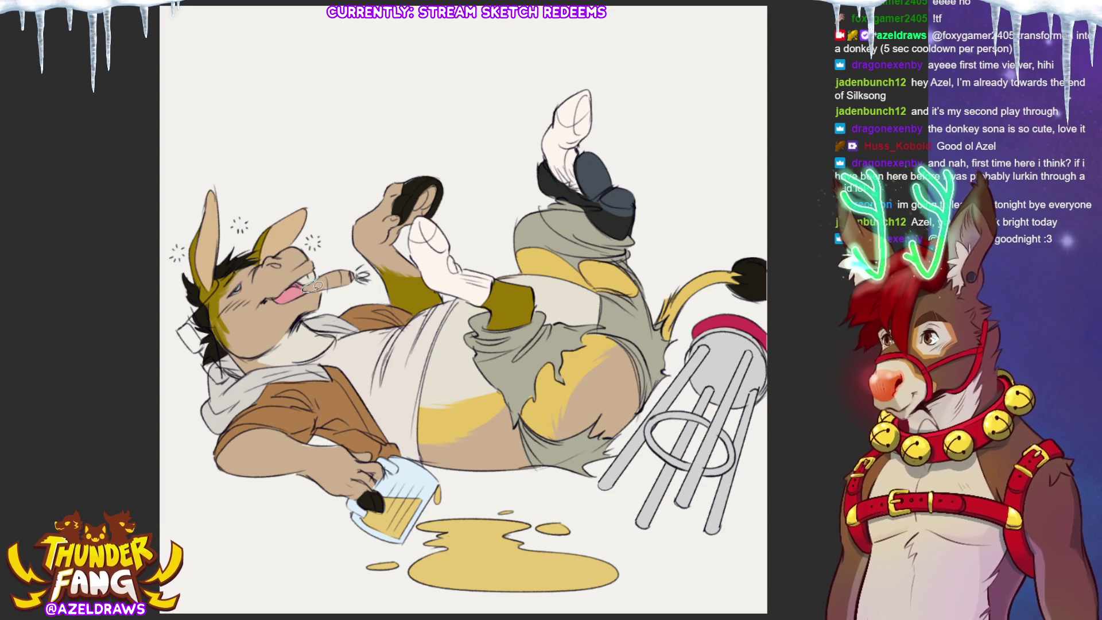
Fill the cigar dark grey, then undo the stray mark left beside it.
click(328, 265)
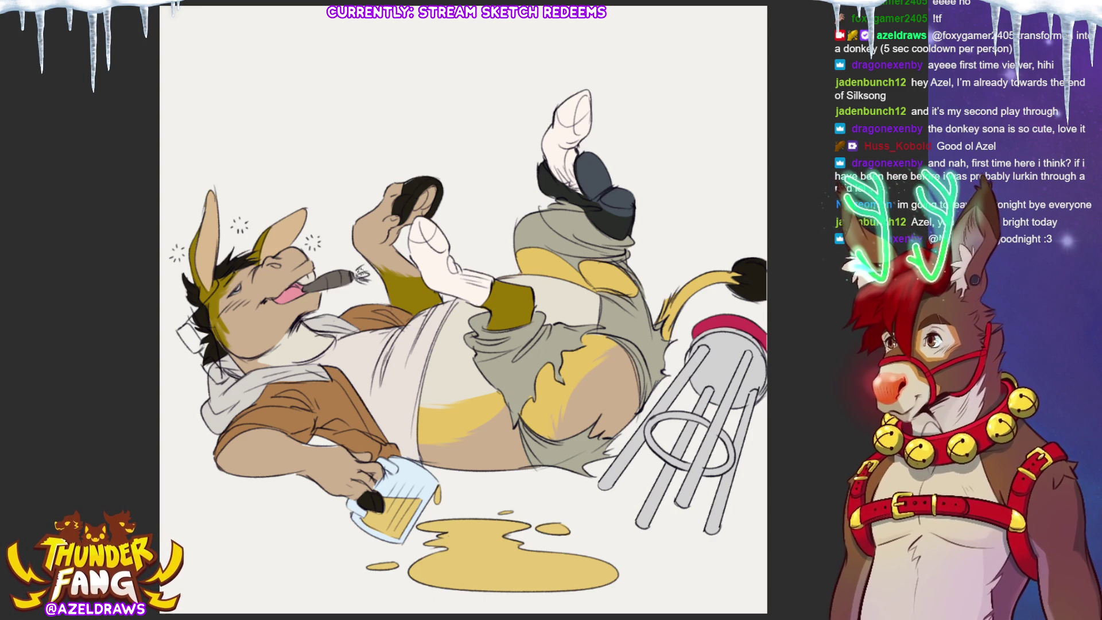
key(ctrl+z)
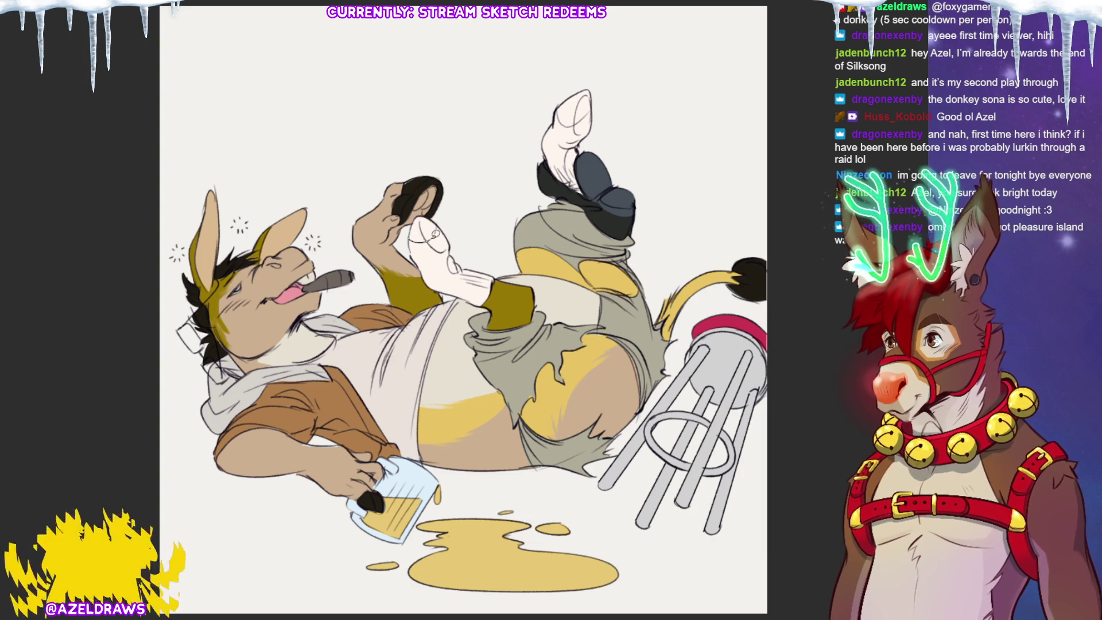
Fill the raised hand and upper hoof tips light grey, then brush a dark olive stain on the shorts.
click(423, 230)
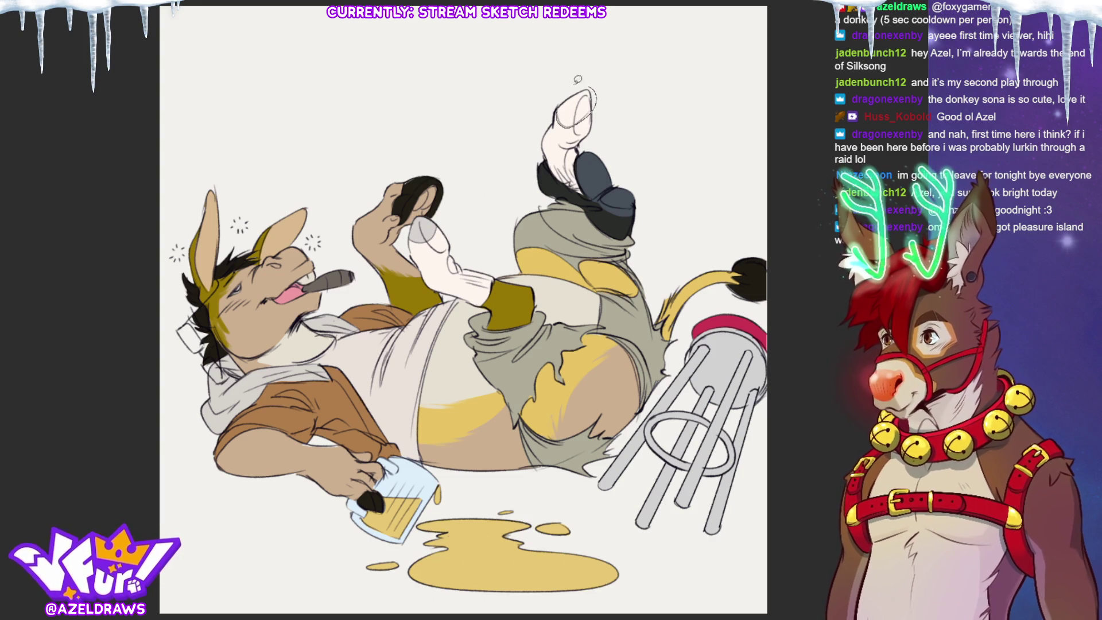
click(570, 109)
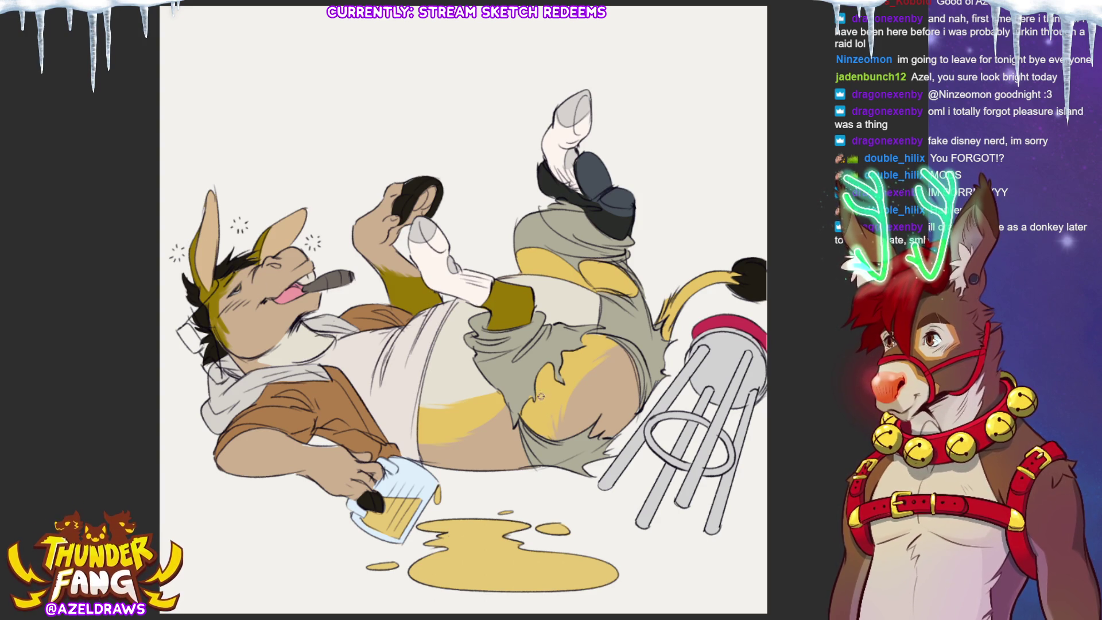
mouse_move(541, 396)
mouse_down()
mouse_move(552, 386)
mouse_move(540, 418)
mouse_up()
Brush more dark olive stain dots onto the shorts and resample the stain colour.
drag(543, 379, 555, 407)
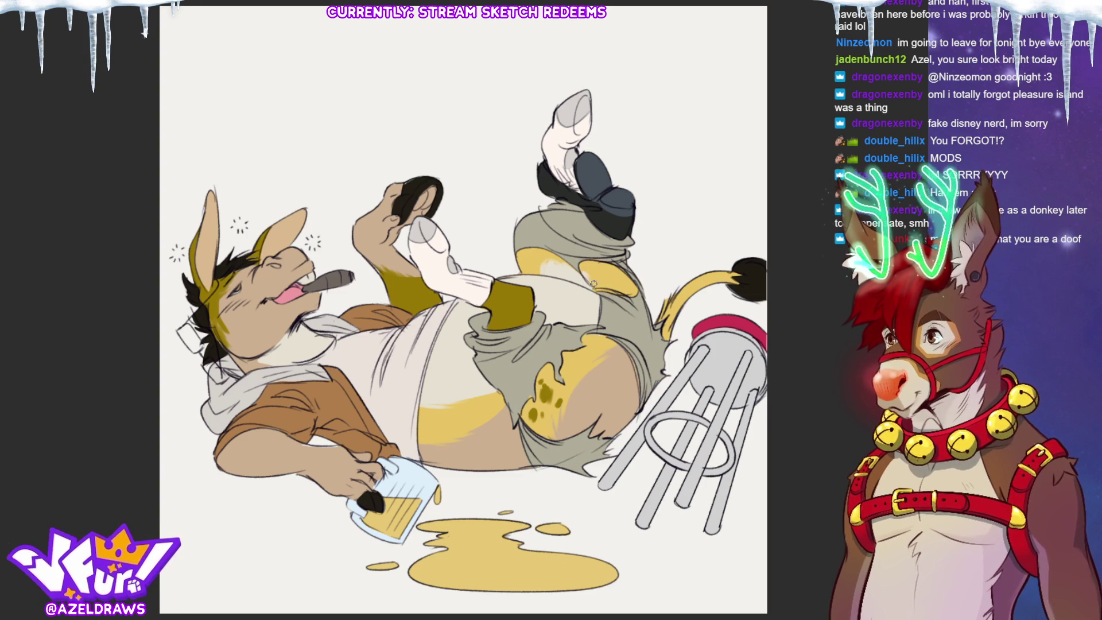
click(538, 386)
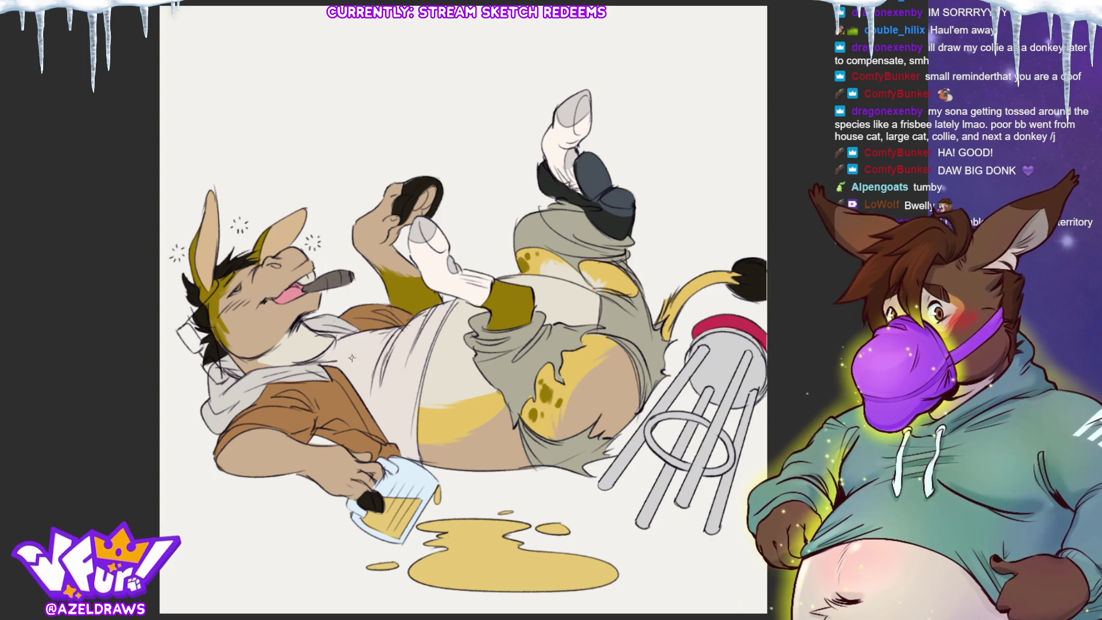
Brush short dark strokes across the chest fur, then sample colours from the drawing for the accent.
drag(338, 337, 387, 346)
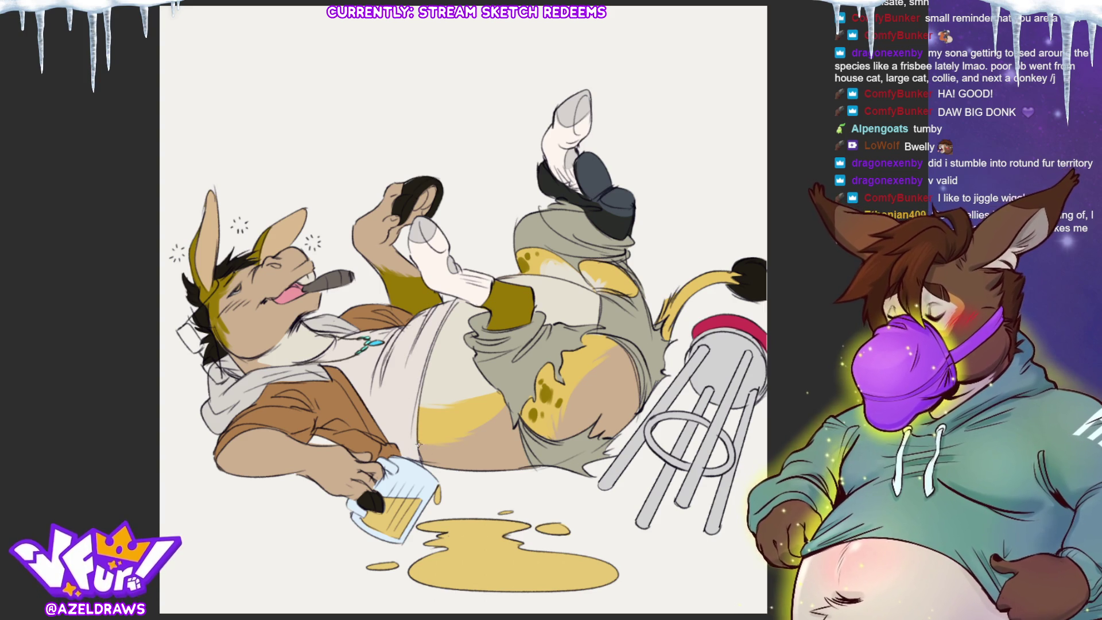
alt+click(432, 460)
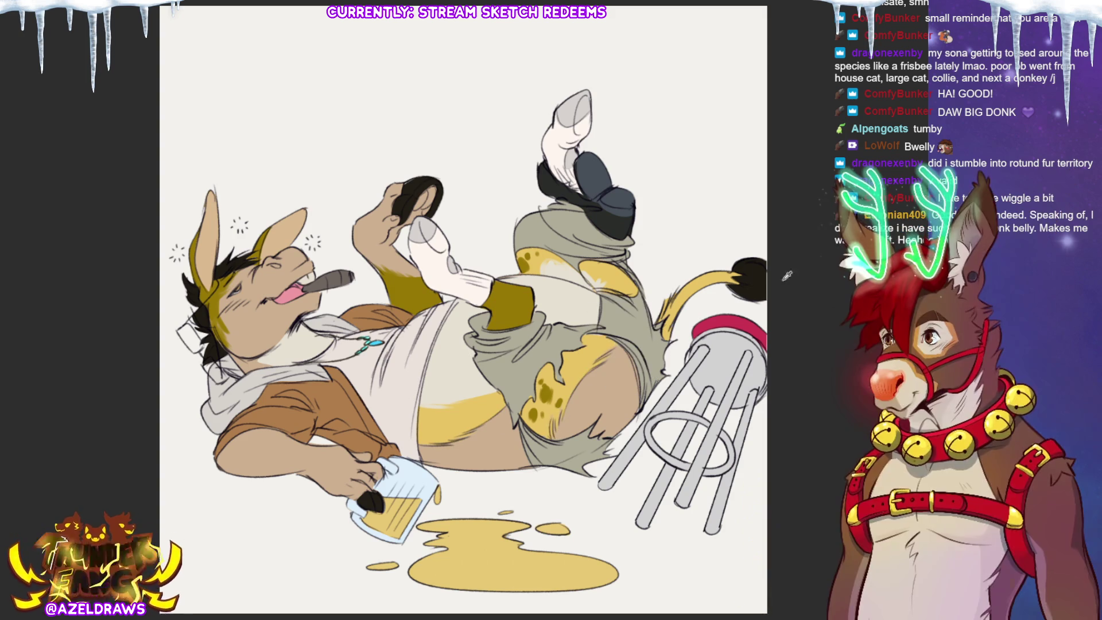
ctrl+click(601, 361)
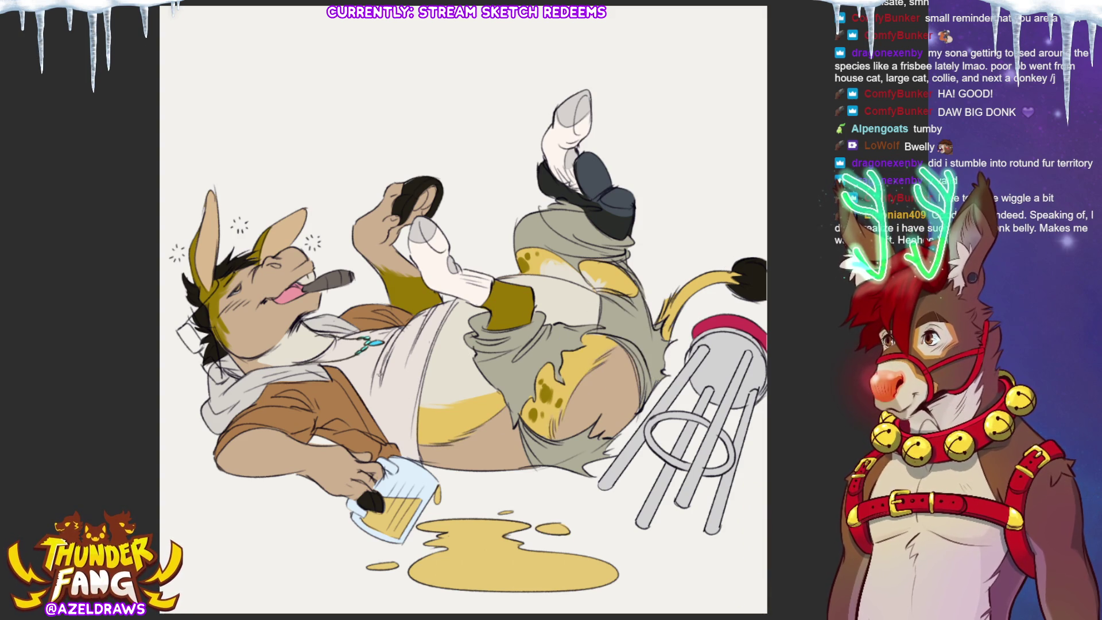
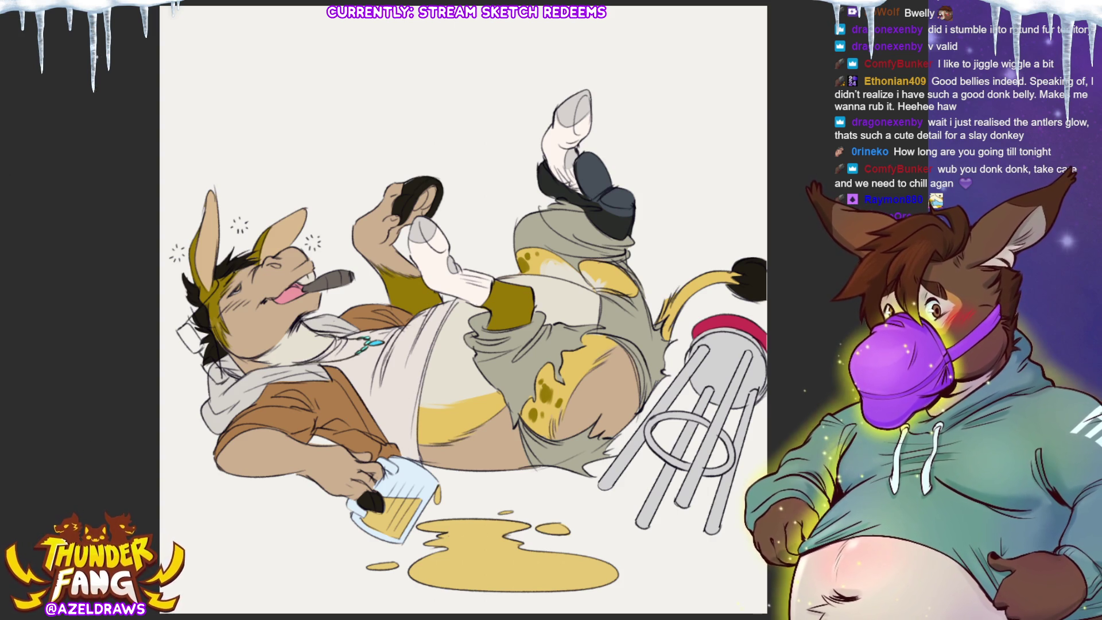
Airbrush soft grey floor shadows under the donkey, forearm and hand, then add a pink-to-blue-to-grey background gradient.
mouse_move(358, 442)
mouse_down()
mouse_move(322, 450)
mouse_move(690, 472)
mouse_move(617, 460)
mouse_move(582, 419)
mouse_move(614, 430)
mouse_move(741, 402)
mouse_move(729, 413)
mouse_move(752, 399)
mouse_move(697, 450)
mouse_up()
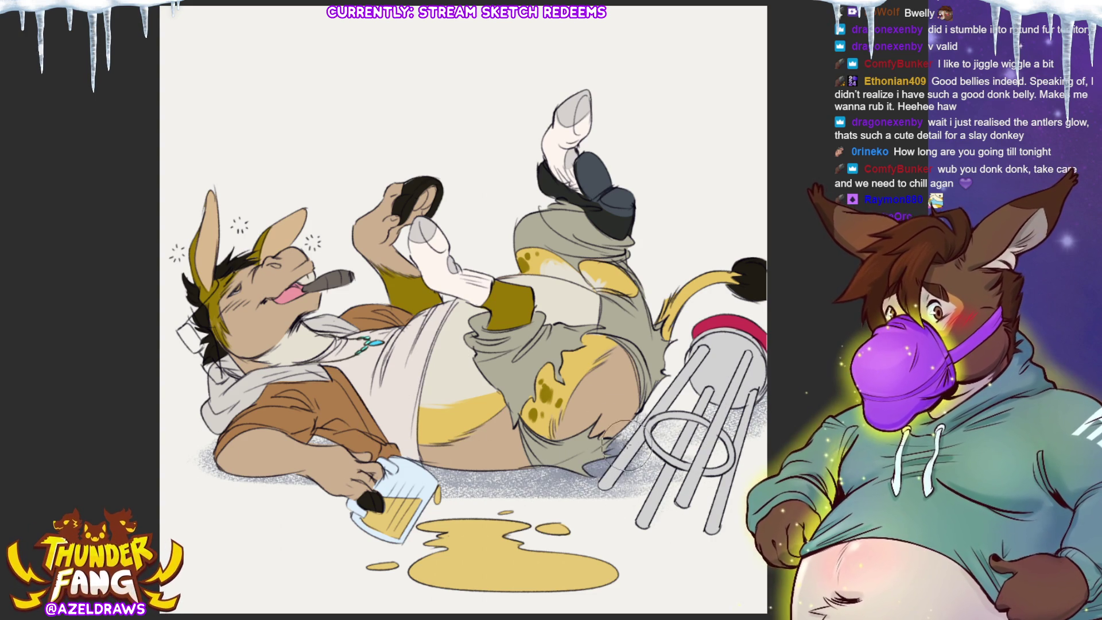
drag(285, 444, 201, 468)
drag(373, 477, 348, 490)
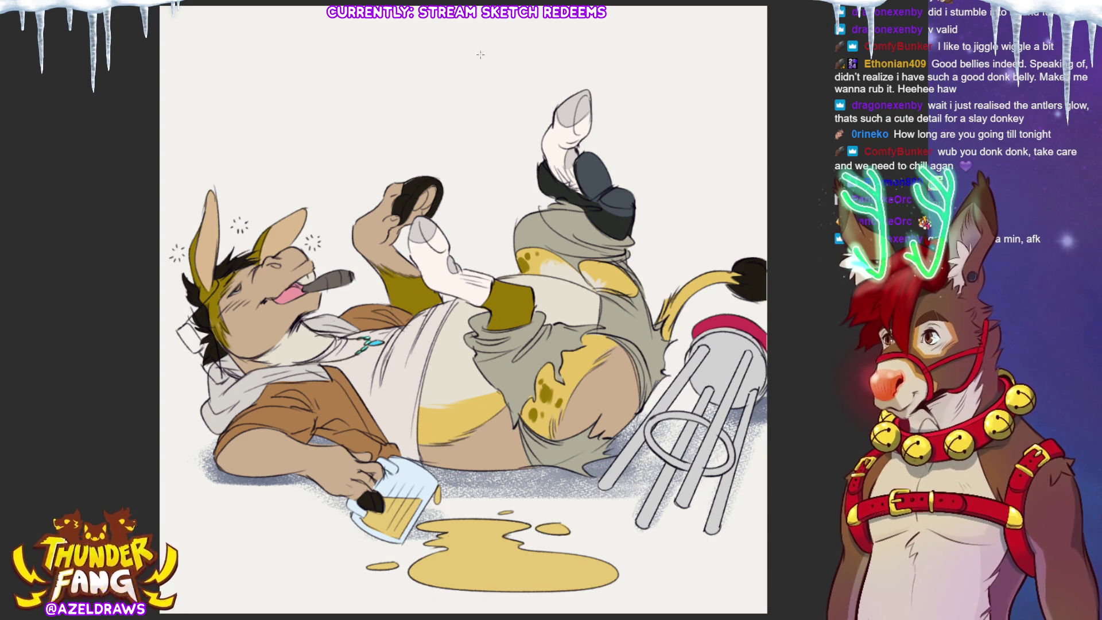
drag(428, 46, 424, 266)
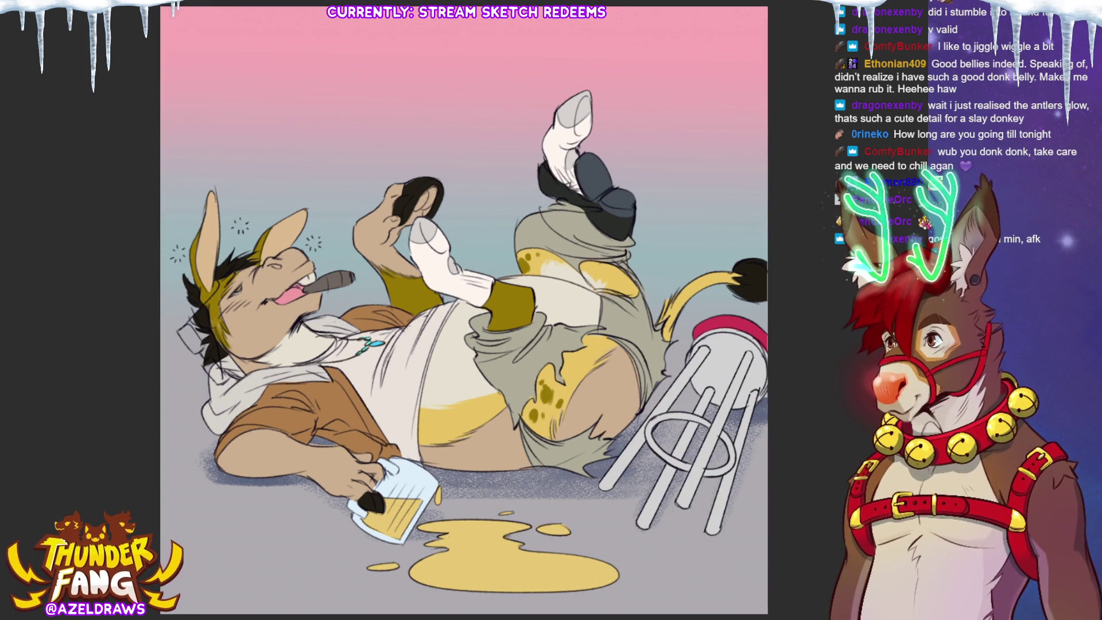
Scale the whole image down slightly and shift it up and right, leaving a light border.
key(ctrl+t)
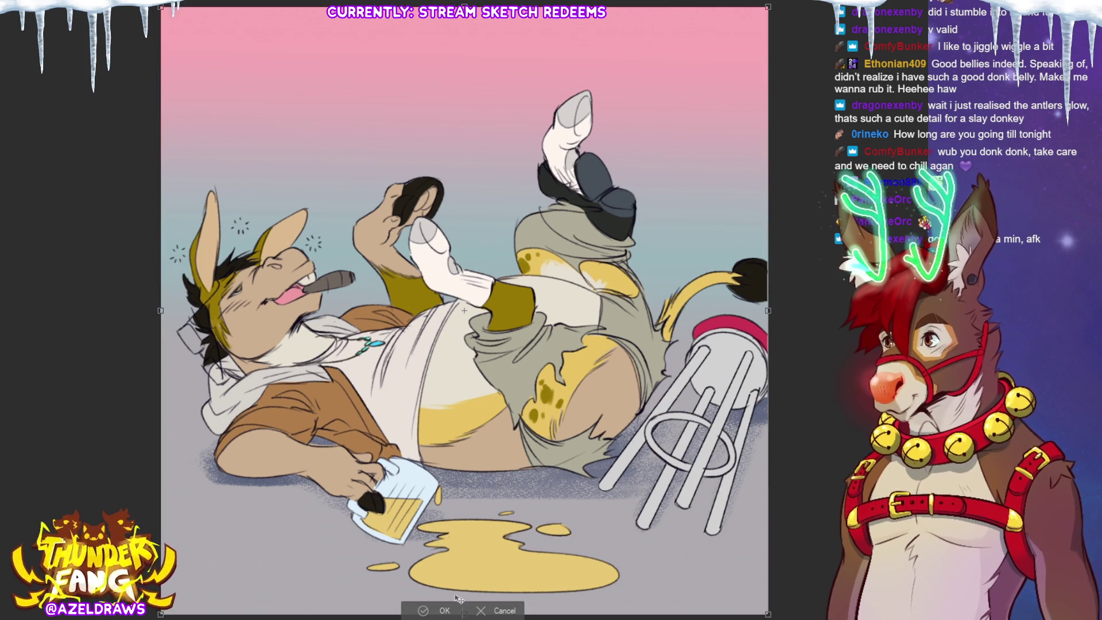
drag(463, 7, 463, 24)
drag(525, 550, 536, 454)
drag(475, 520, 475, 496)
scroll(475, 496, up, 3)
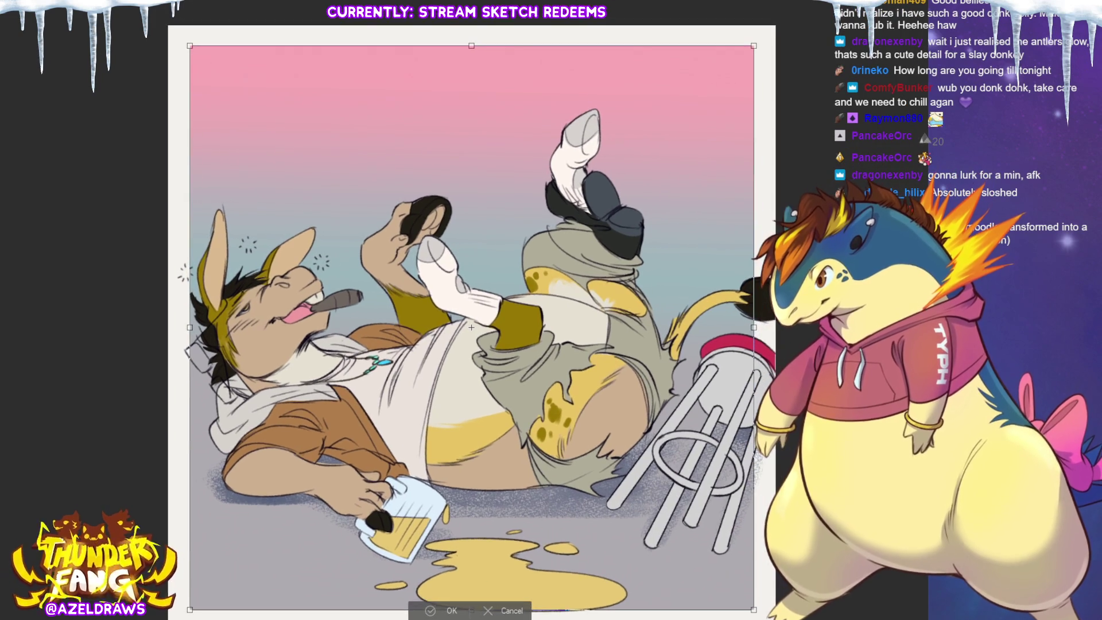
key(Return)
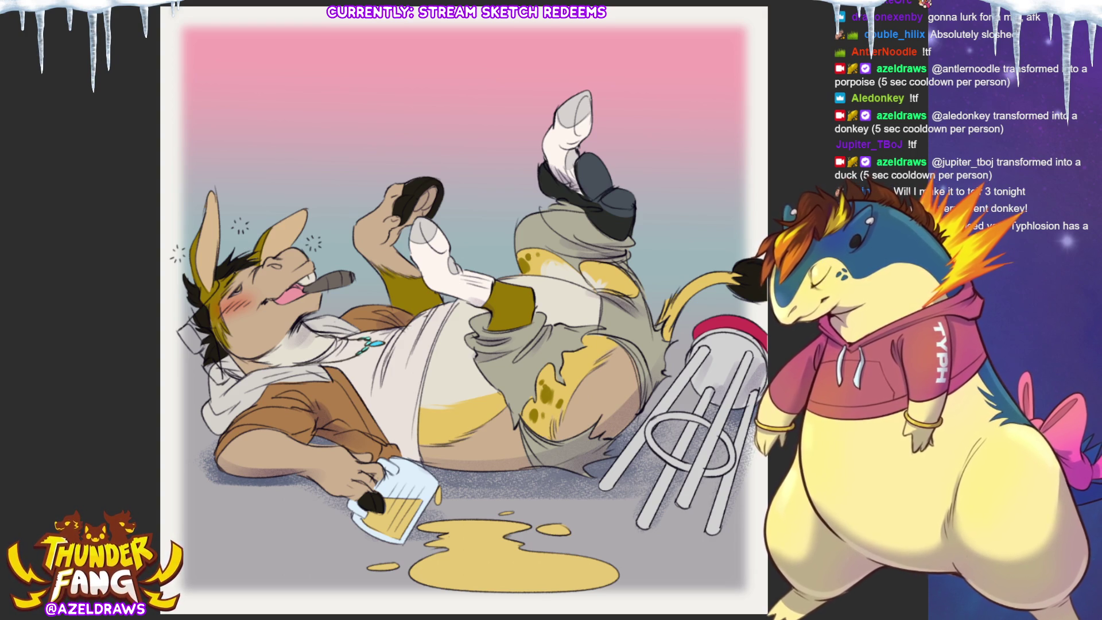
Sign the artwork in the bottom-right corner and shift the signature slightly right.
scroll(636, 447, down, 3)
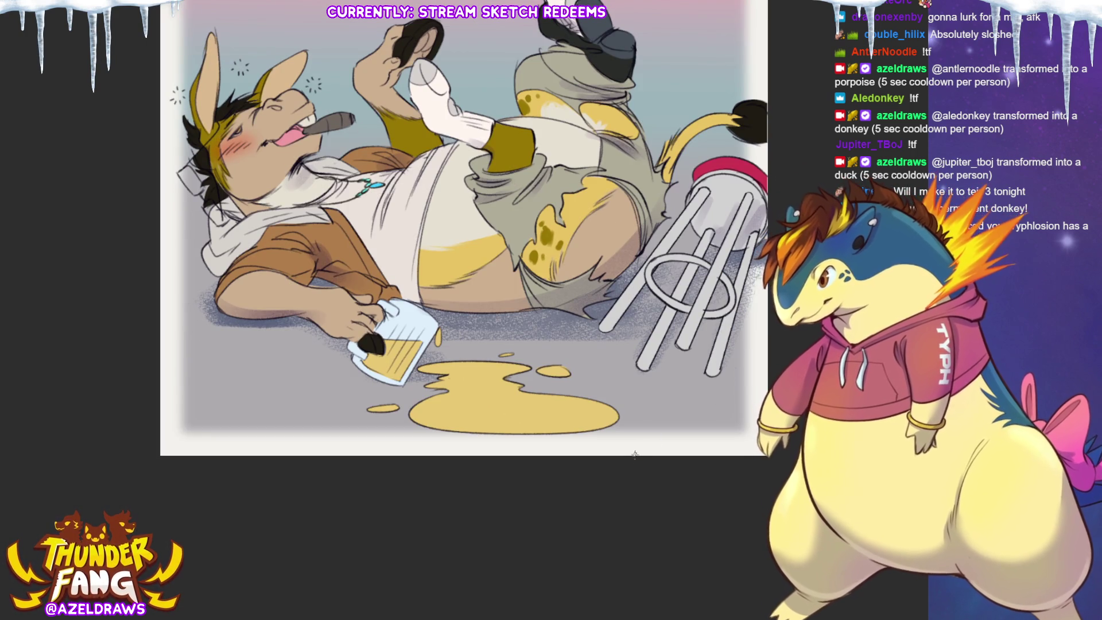
mouse_move(631, 451)
mouse_down()
mouse_move(664, 441)
mouse_move(693, 450)
mouse_move(695, 439)
mouse_move(714, 452)
mouse_up()
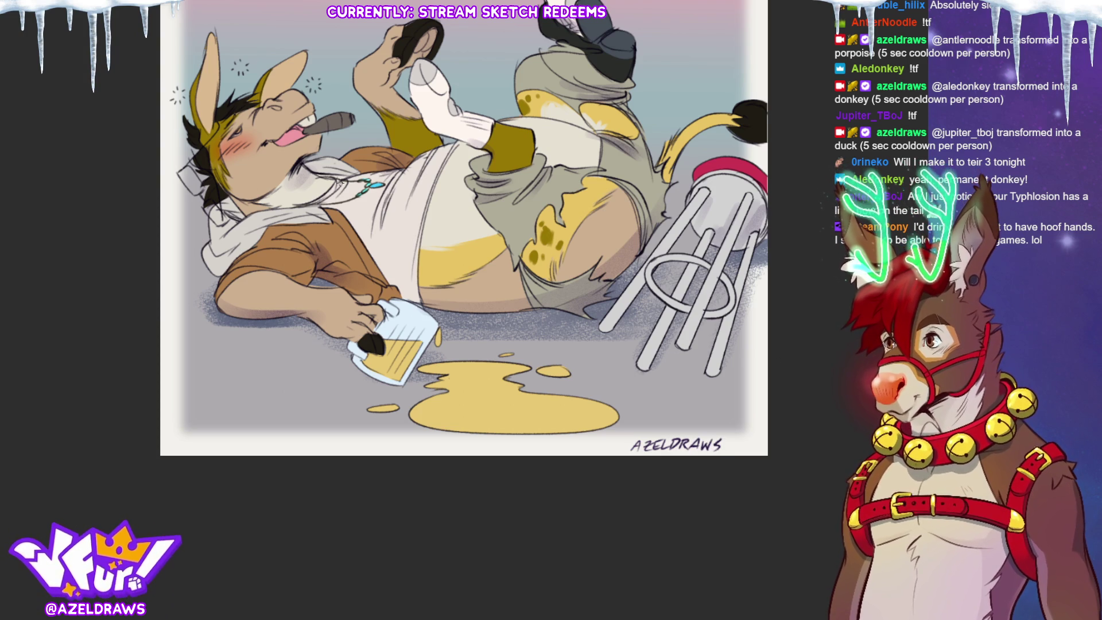
key(ctrl+t)
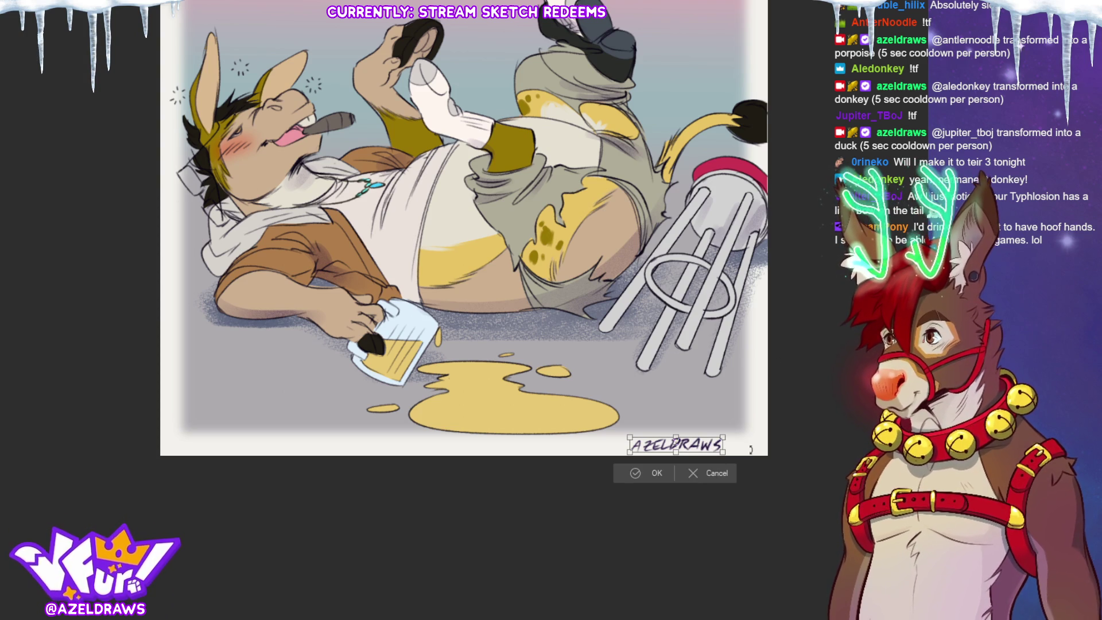
drag(713, 449, 737, 448)
key(Return)
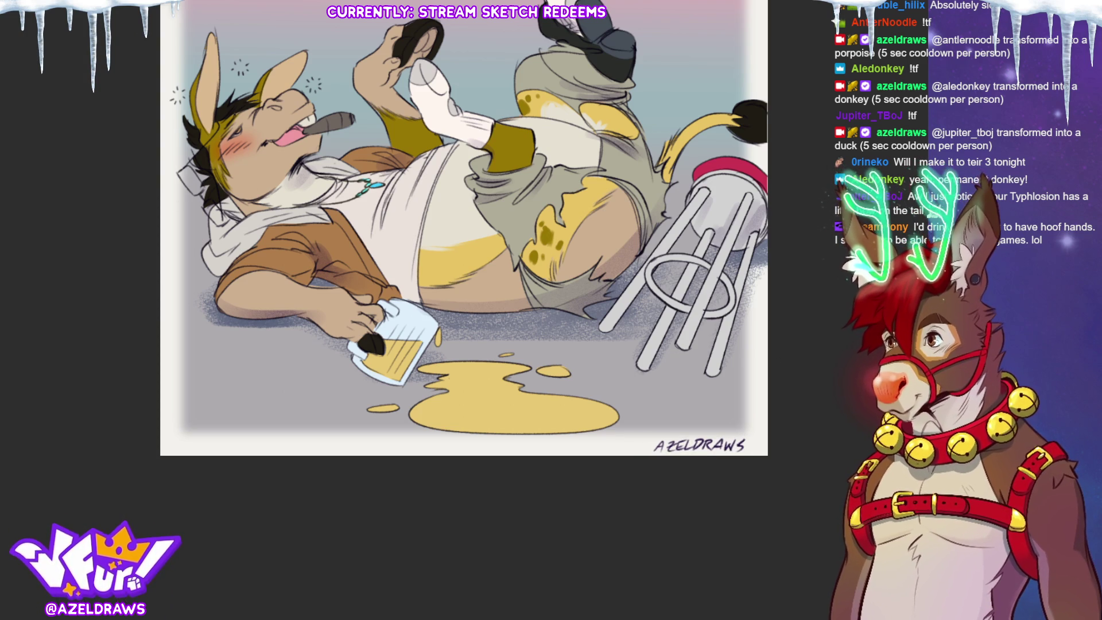
Discard a further transform on the signature and switch to the orange character canvas.
scroll(464, 309, up, 3)
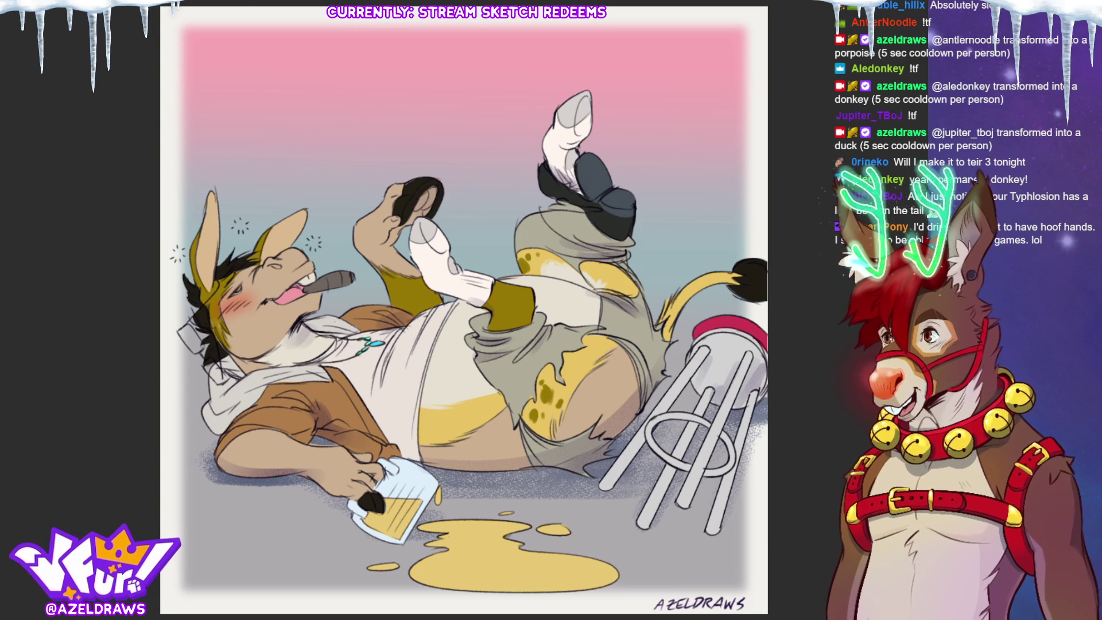
key(ctrl+t)
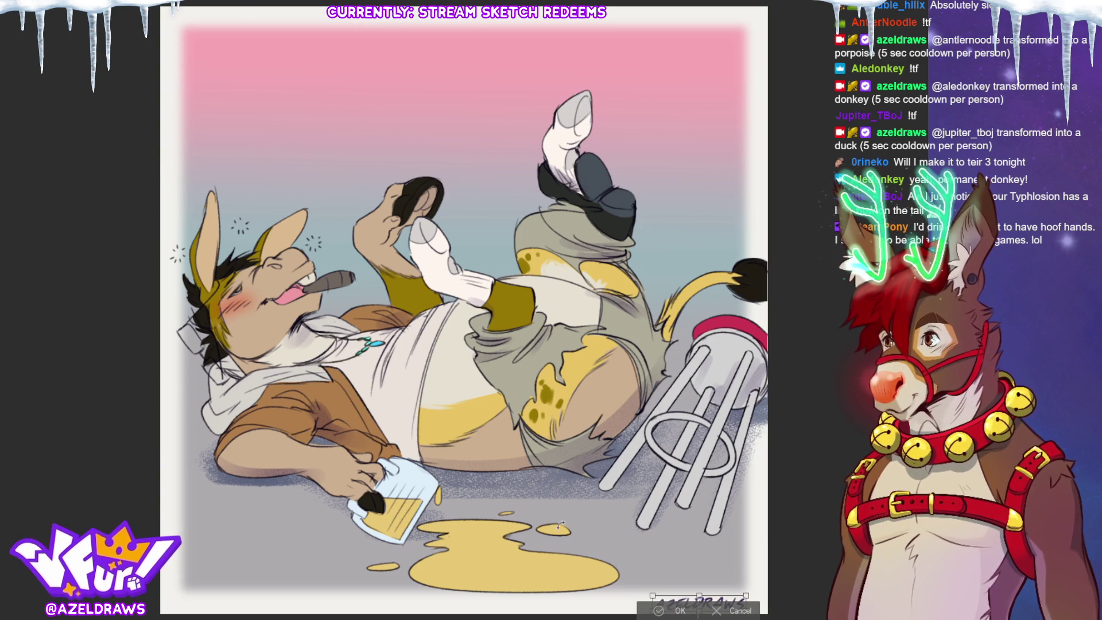
click(716, 611)
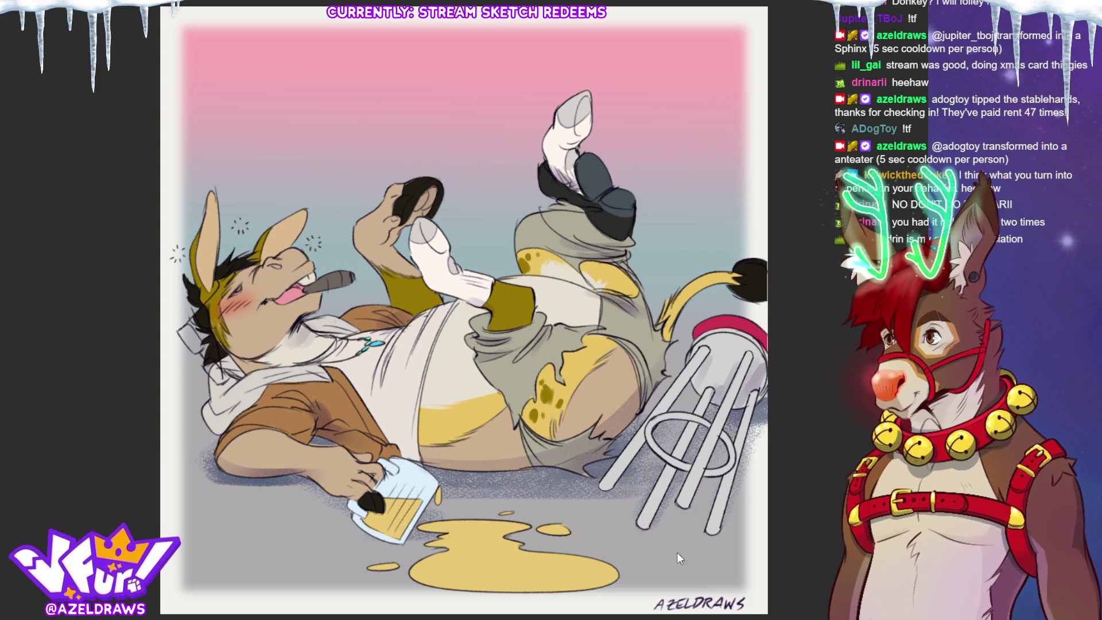
key(ctrl+Tab)
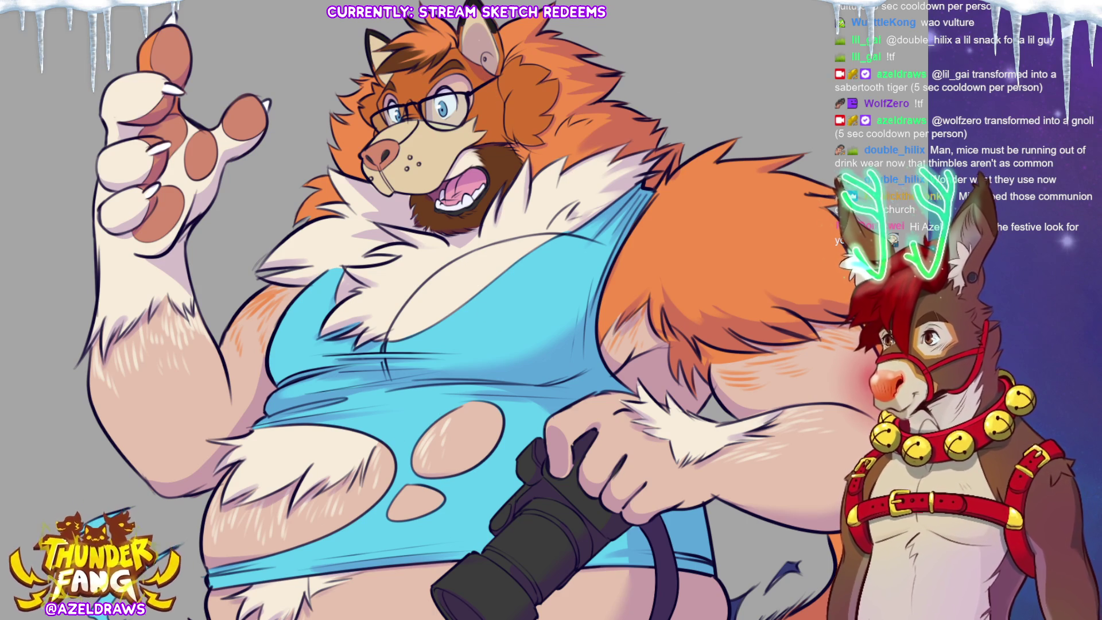
Fit the whole artwork in the window and sample the colour of the character's hand.
key(ctrl+0)
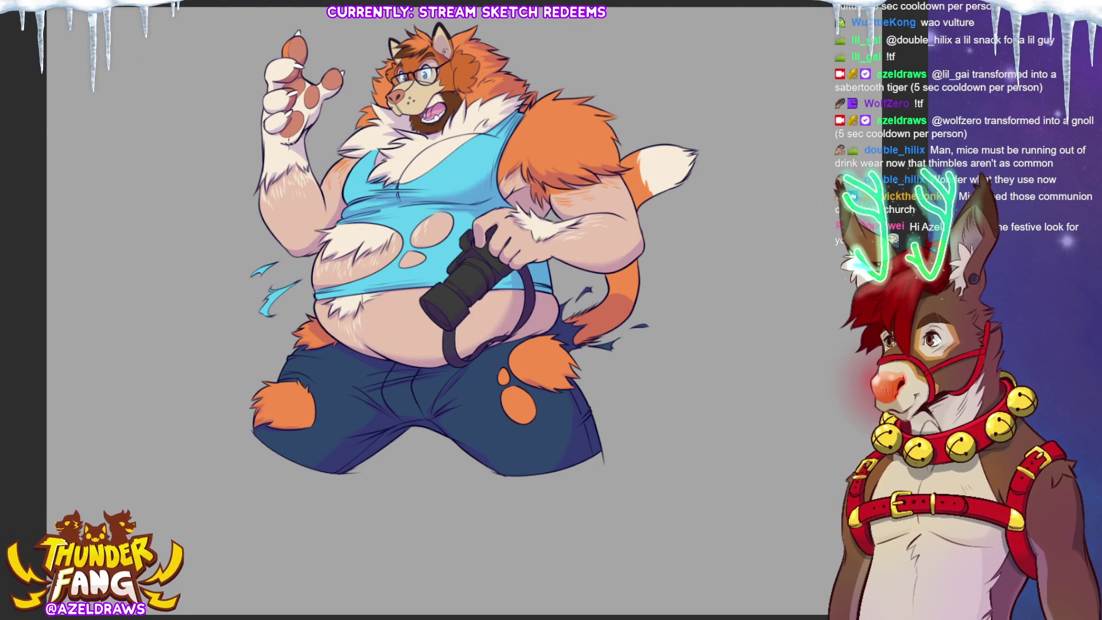
alt+click(299, 111)
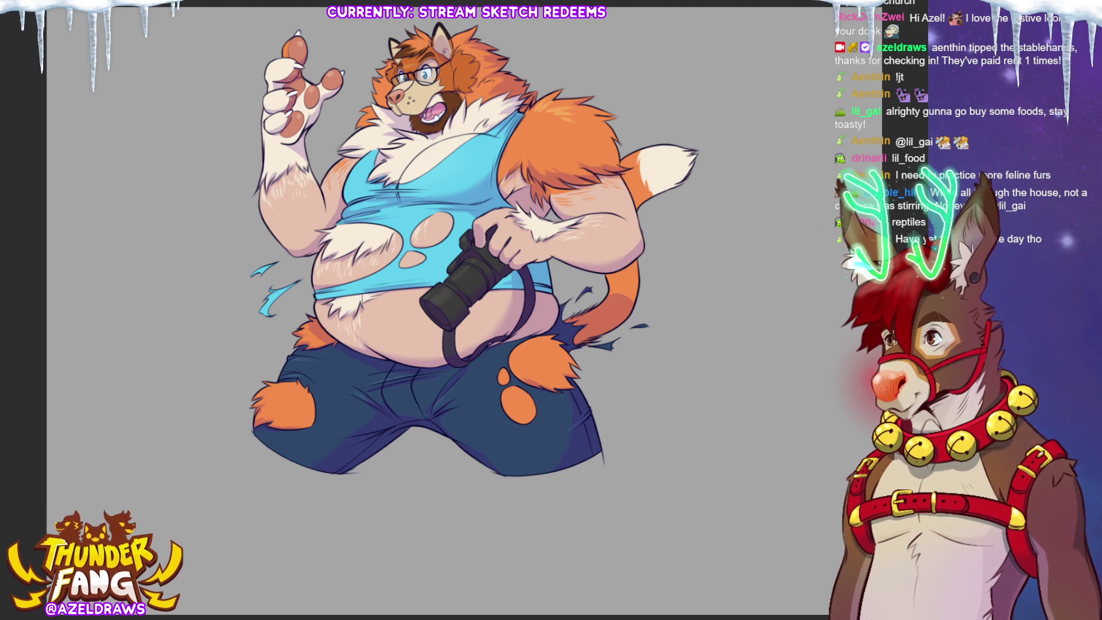
Auto-select the pale skin areas, adding the raised paw and tail tip to the selection.
click(388, 364)
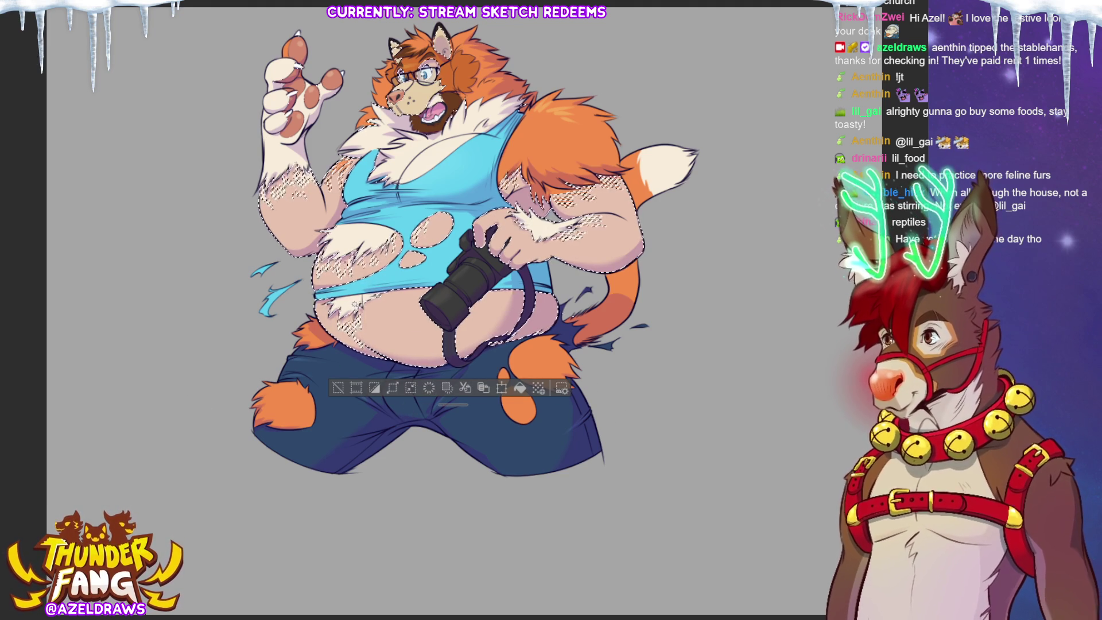
click(287, 103)
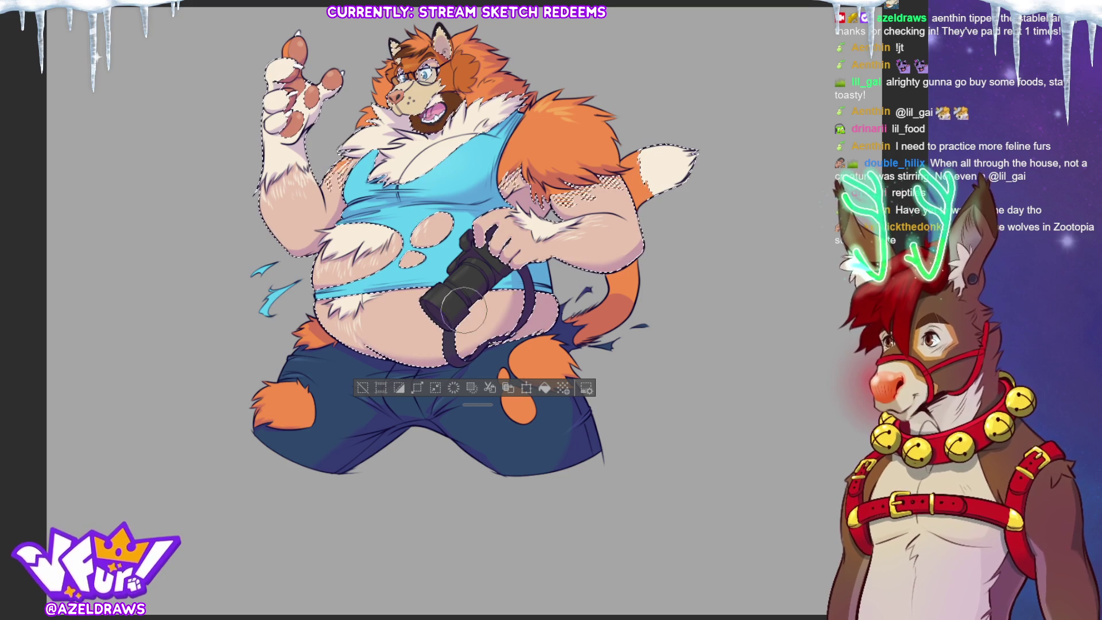
Airbrush a soft pink blush across the belly inside the skin selection.
drag(367, 313, 426, 296)
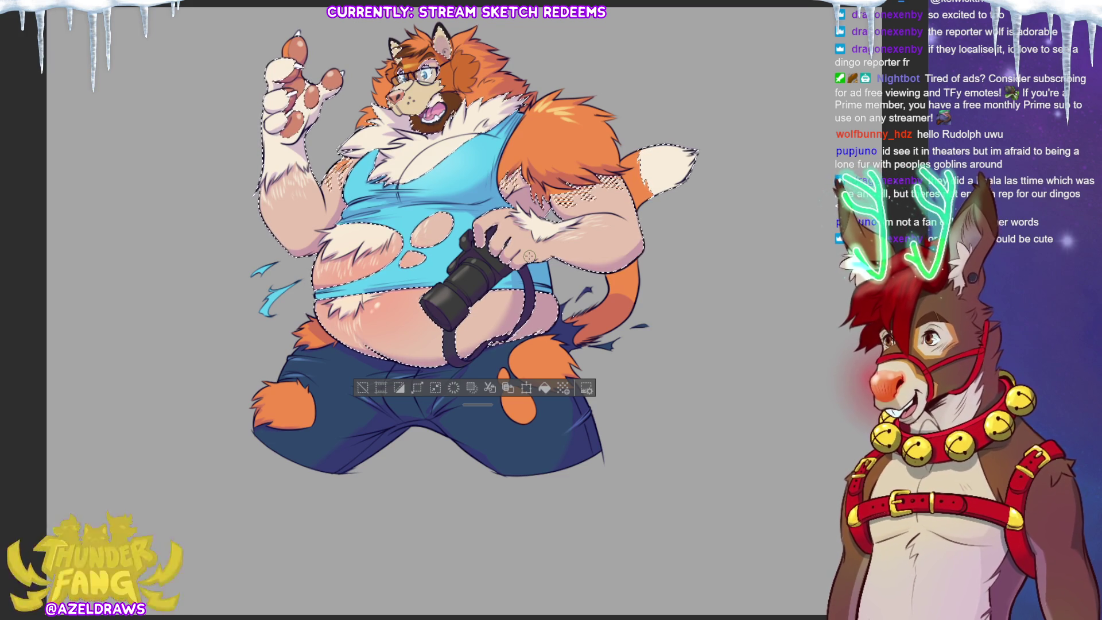
Clear the selection, then enlarge, rotate and move the belly highlight marks down and right.
click(364, 388)
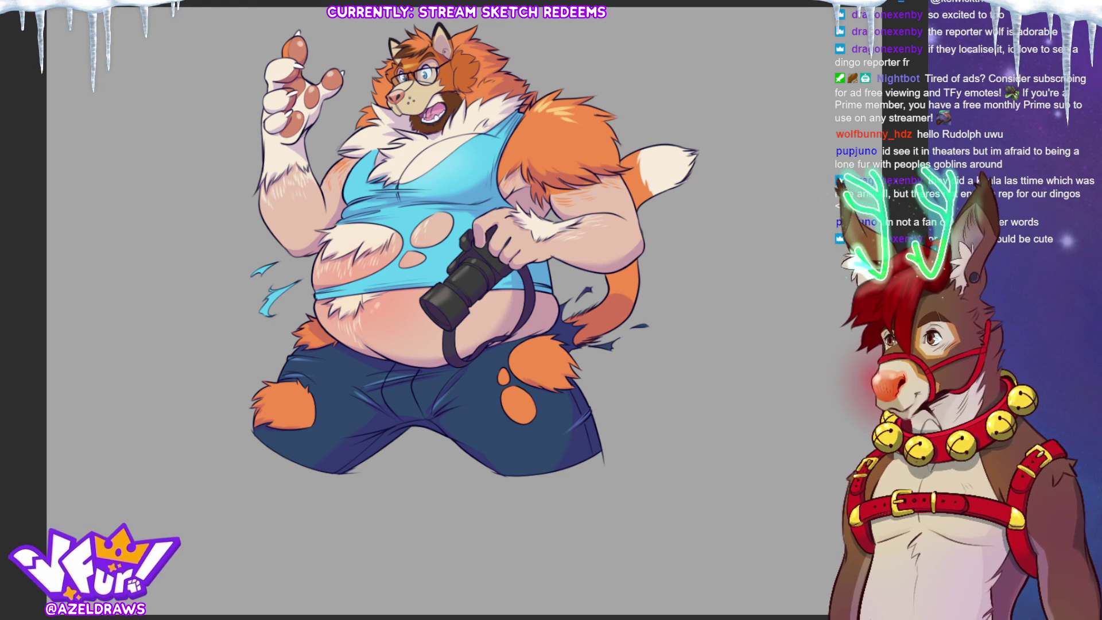
key(ctrl+t)
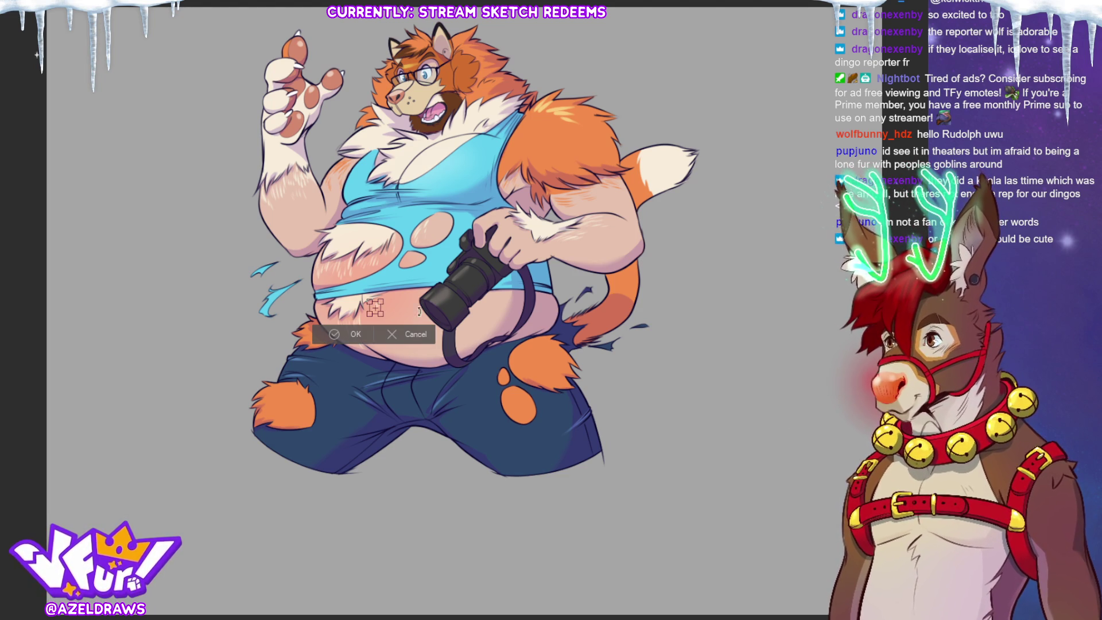
key(ctrl+plus)
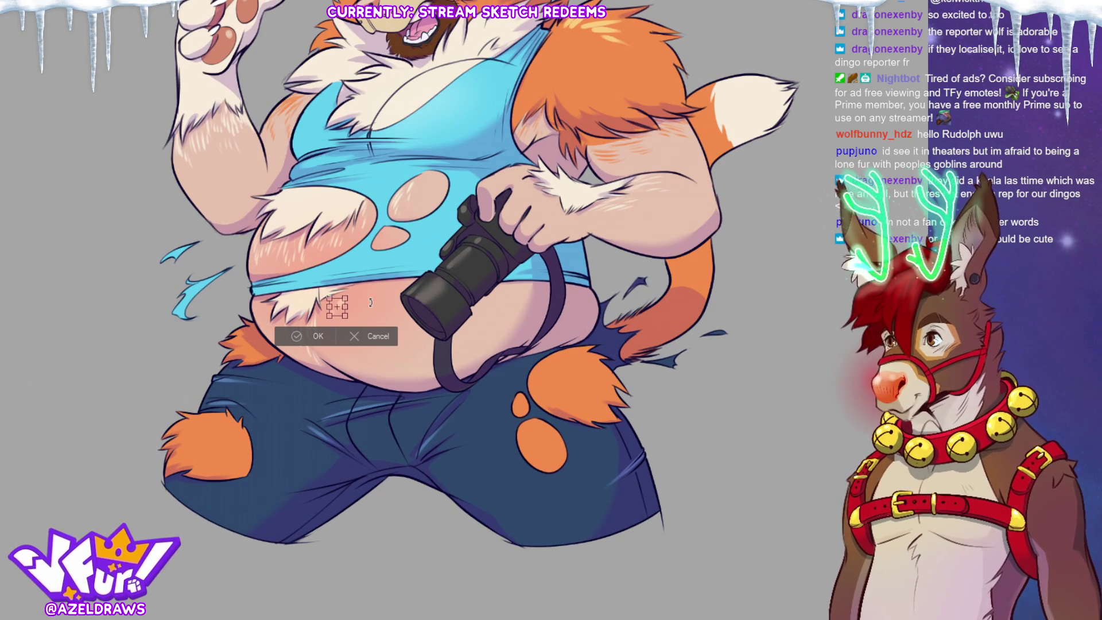
mouse_move(379, 297)
mouse_down()
mouse_move(370, 339)
mouse_move(348, 361)
mouse_move(321, 365)
mouse_move(265, 322)
mouse_up()
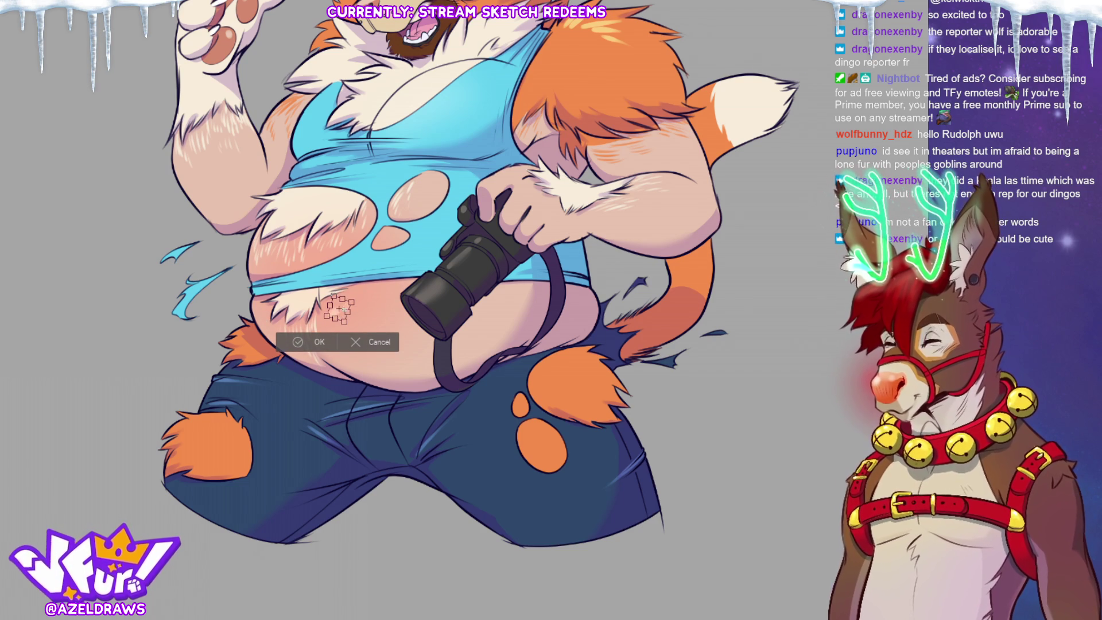
drag(340, 308, 357, 332)
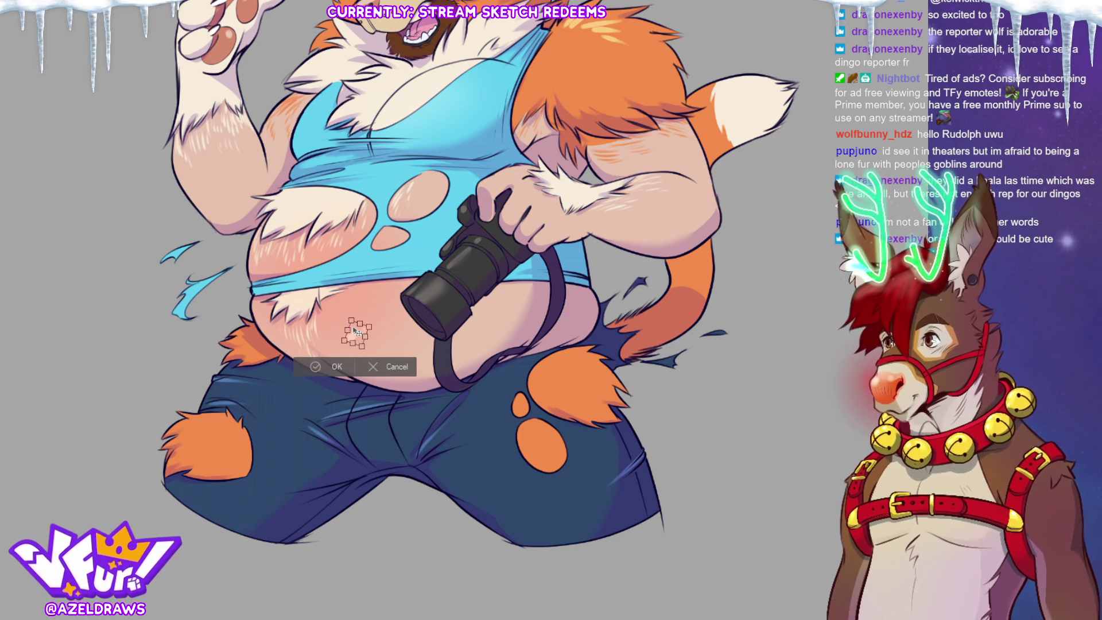
click(321, 367)
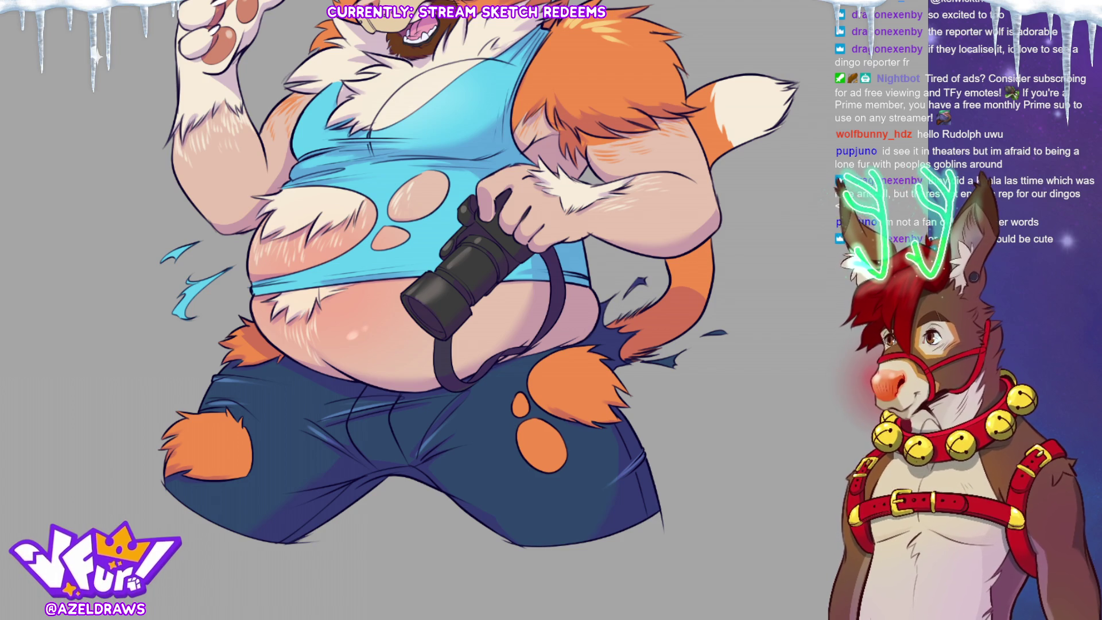
Nudge the belly highlight slightly down-left, then a few pixels down under the shirt hem.
key(ctrl+t)
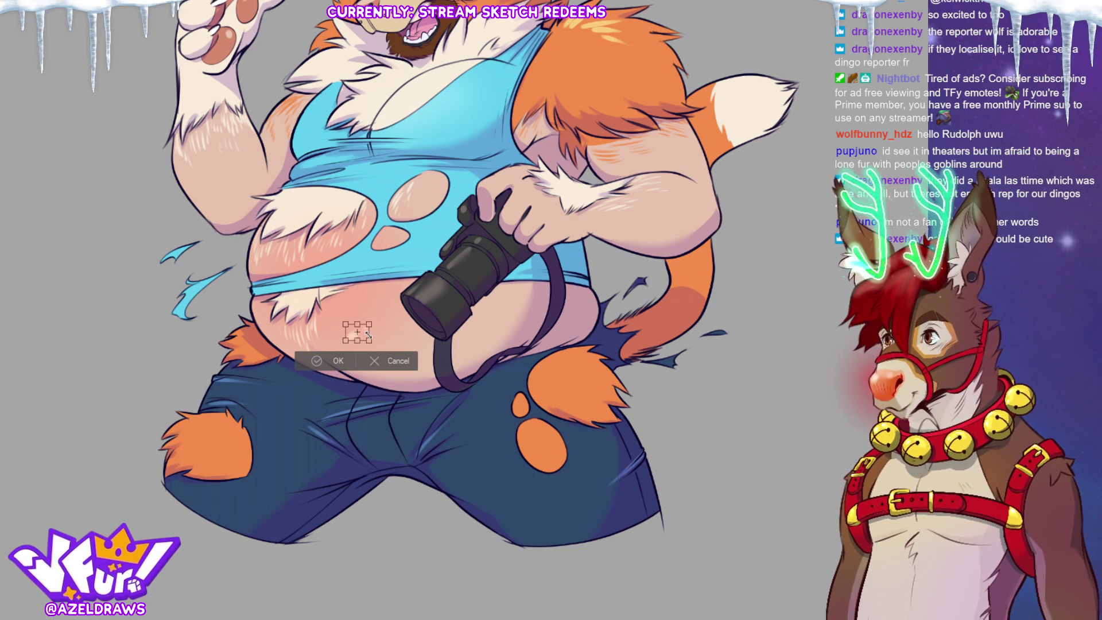
mouse_move(368, 333)
mouse_down()
mouse_move(345, 324)
mouse_move(358, 296)
mouse_up()
click(319, 319)
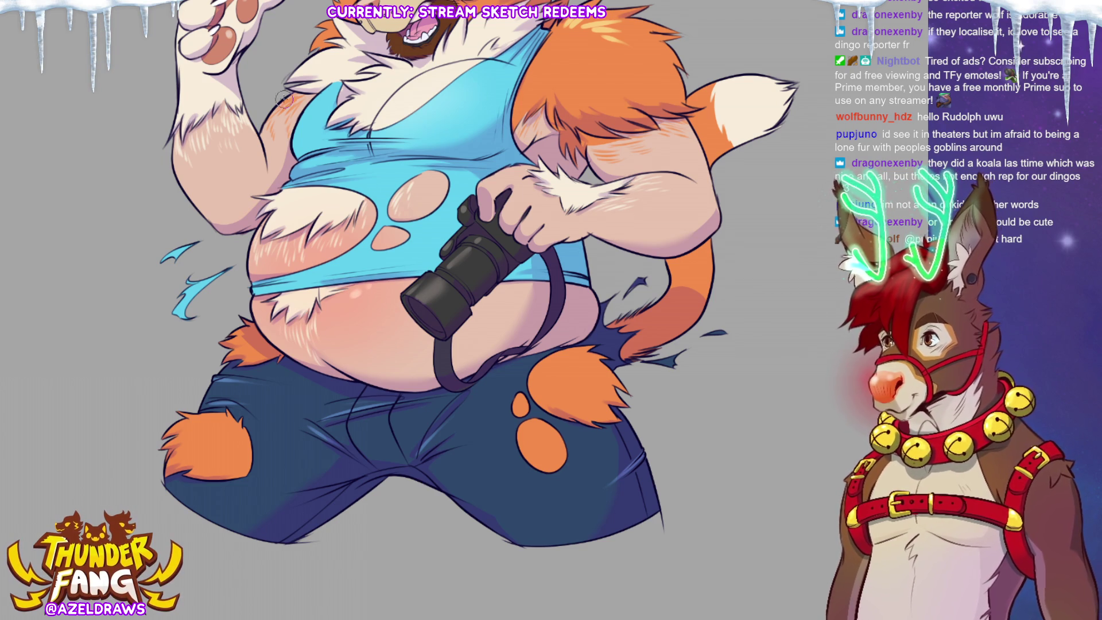
key(ctrl+t)
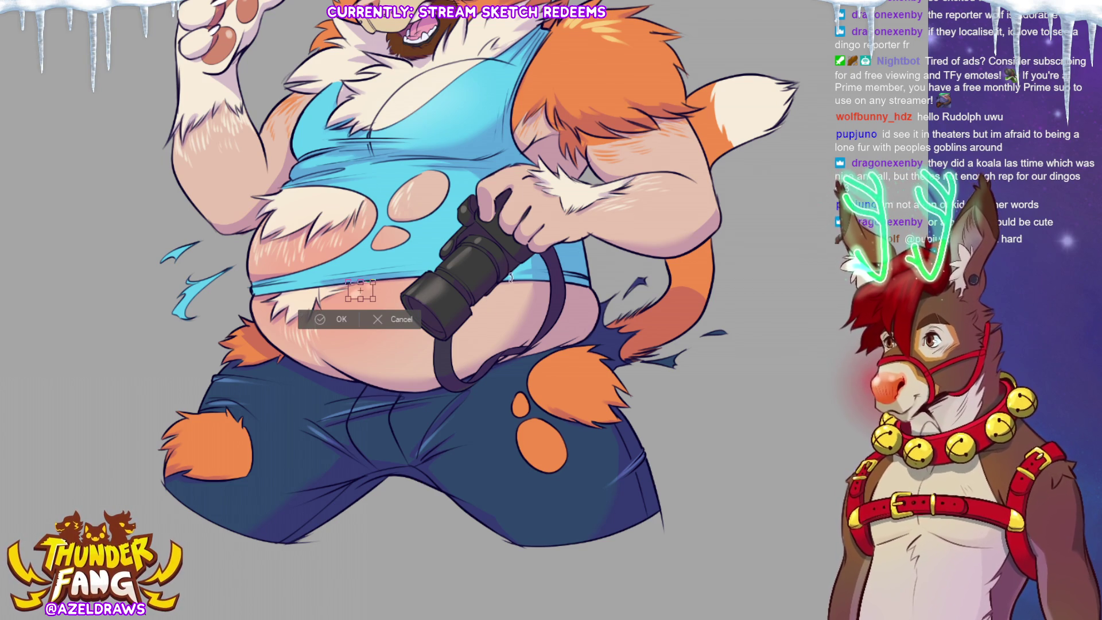
key(Down)
key(Down)
key(Down)
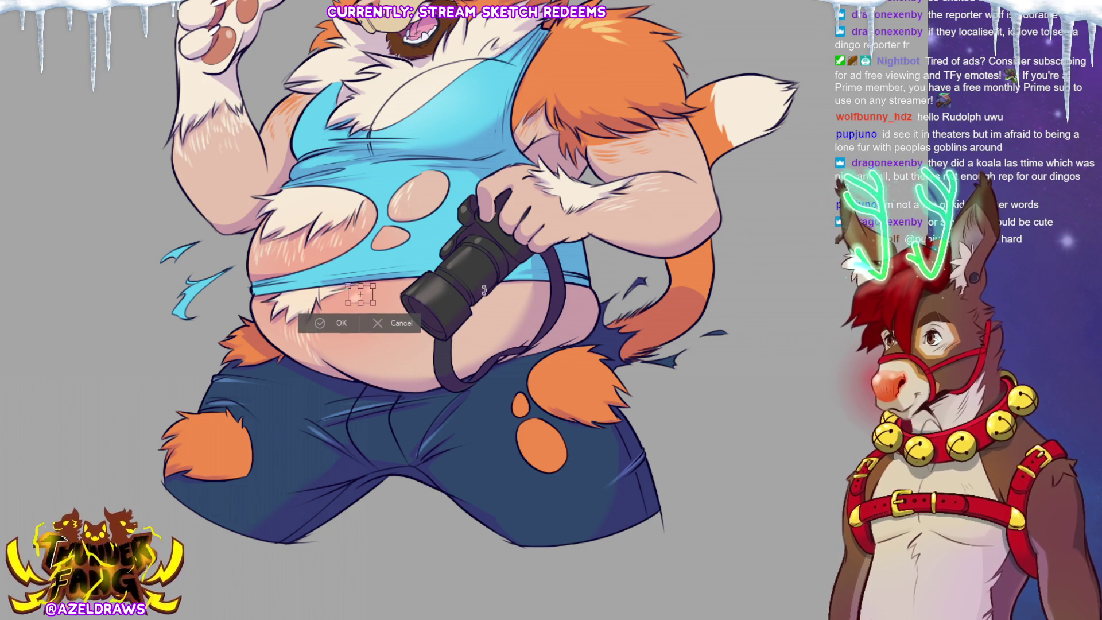
key(Return)
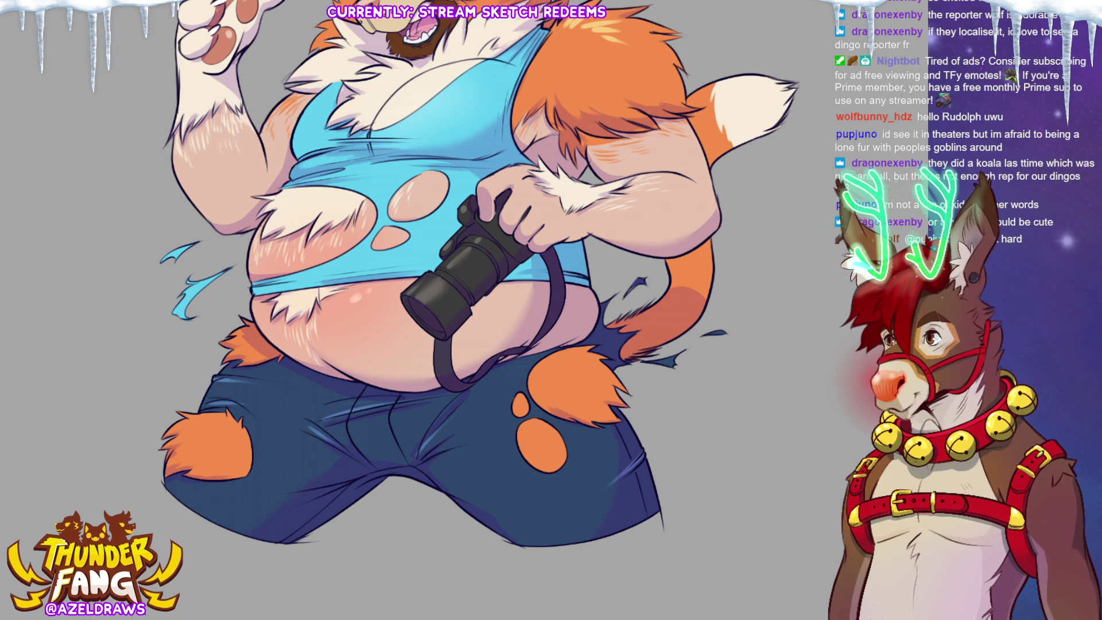
key(ctrl+0)
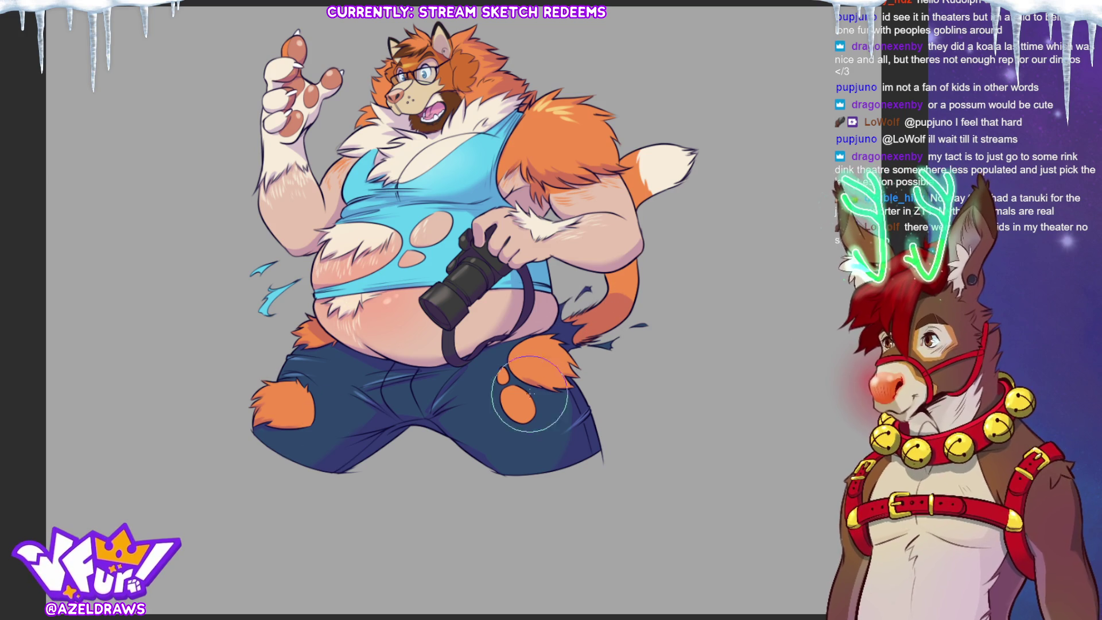
Paint shading strokes on the fur, tail and jeans.
mouse_move(603, 313)
mouse_down()
mouse_move(554, 338)
mouse_move(546, 359)
mouse_move(603, 401)
mouse_move(591, 413)
mouse_up()
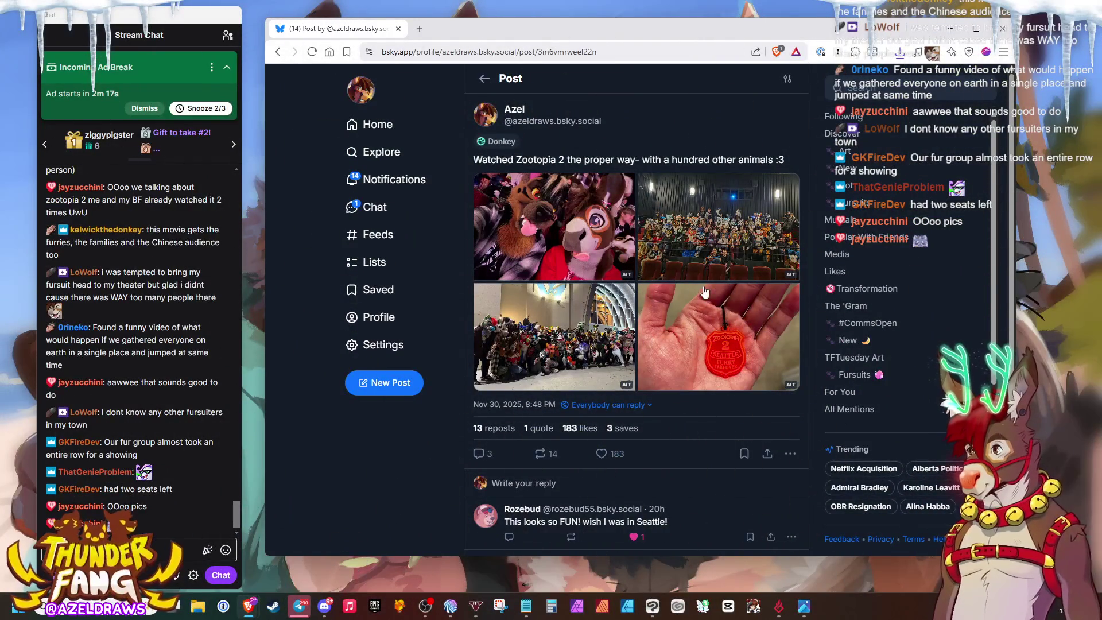
Open the theater photo full size, snooze the ad break, and step through the post's photos.
click(696, 219)
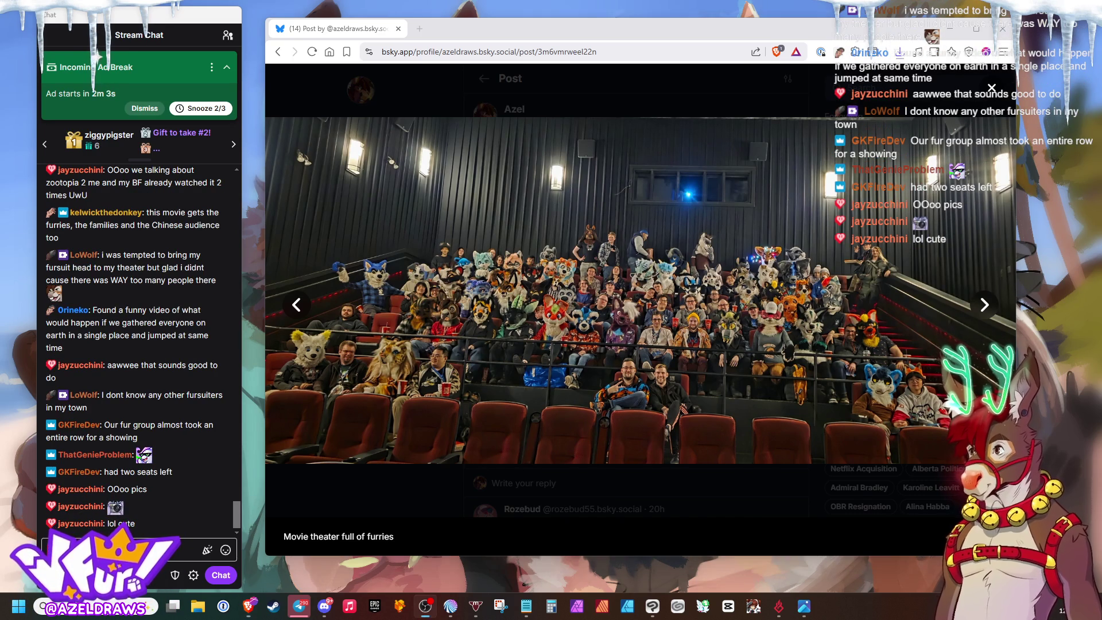
click(204, 108)
click(298, 303)
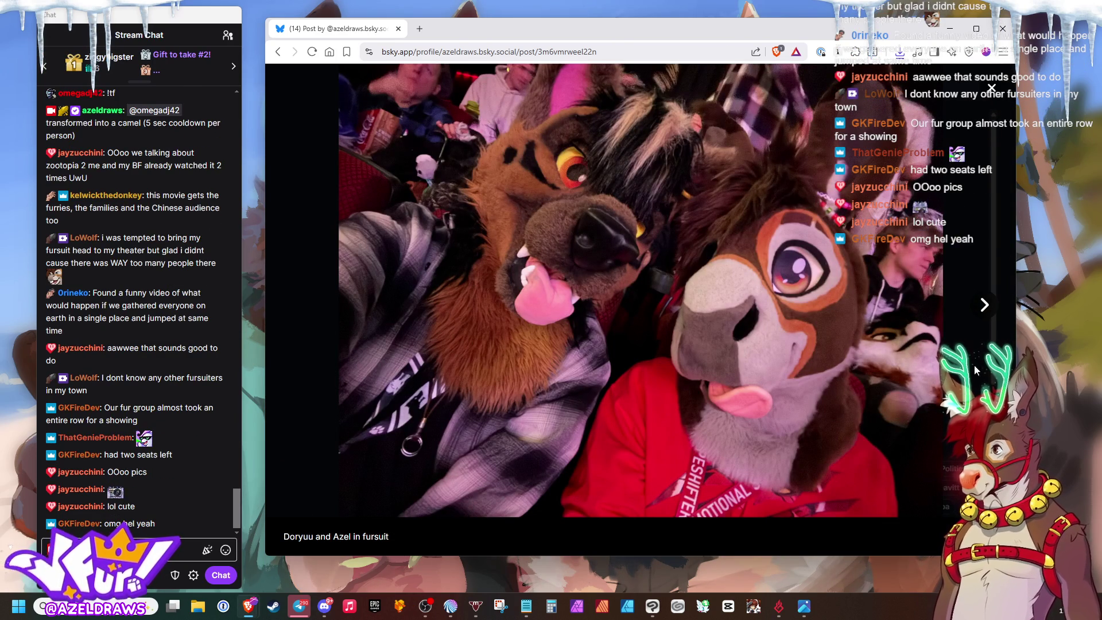
click(985, 306)
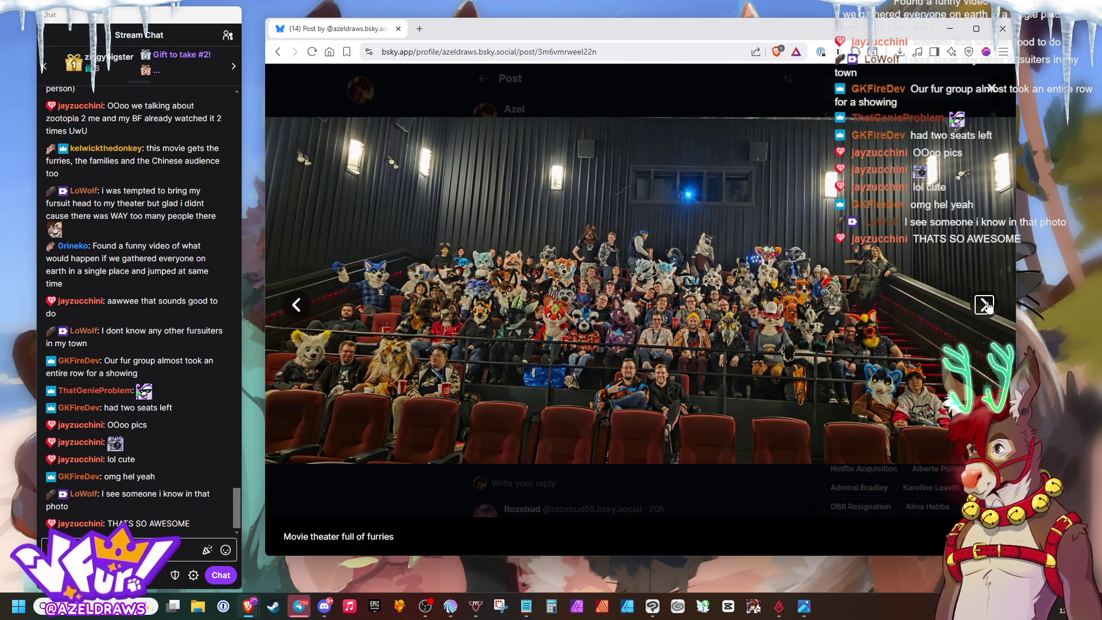
click(985, 306)
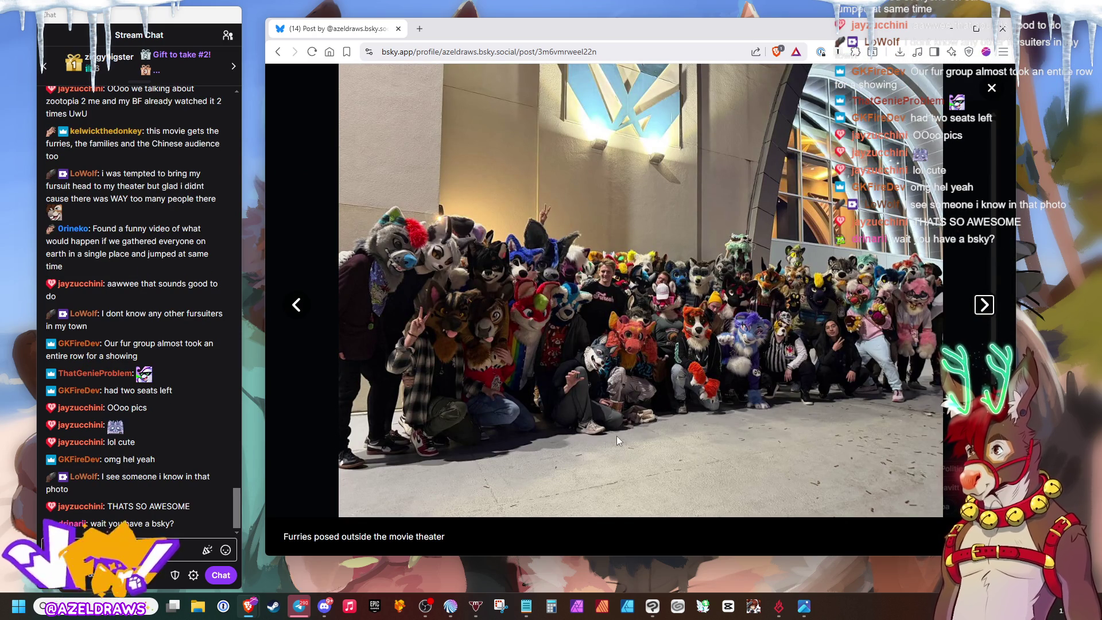
Shift the chat and browser windows left, view the keychain photo, then return to the group shot.
drag(102, 18, 76, 21)
mouse_move(519, 30)
mouse_down()
mouse_move(473, 39)
mouse_move(481, 52)
mouse_up()
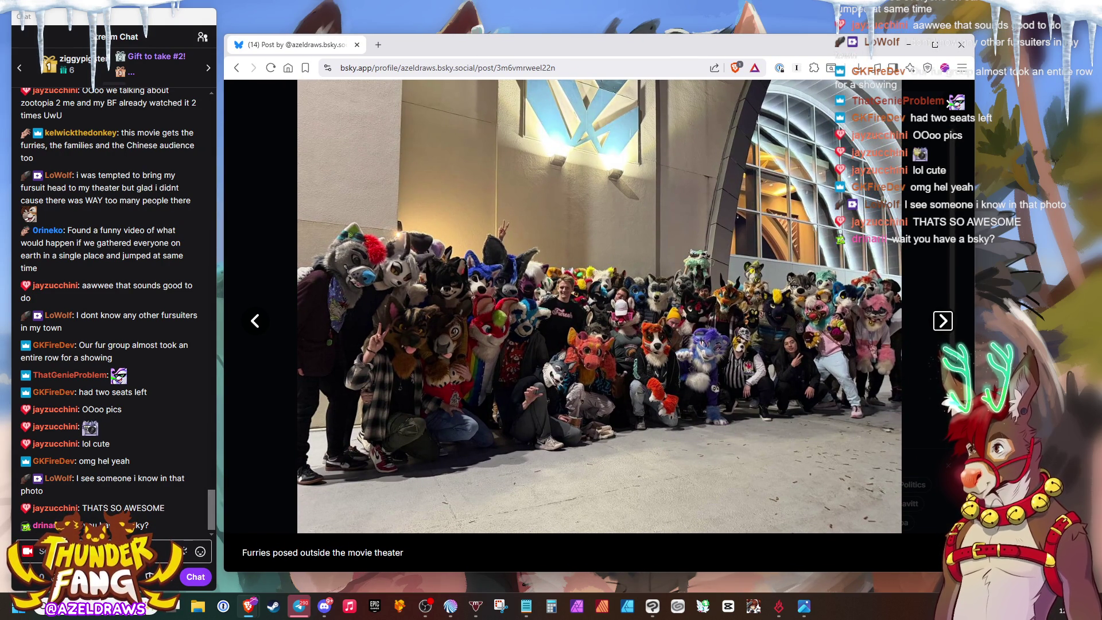
click(942, 323)
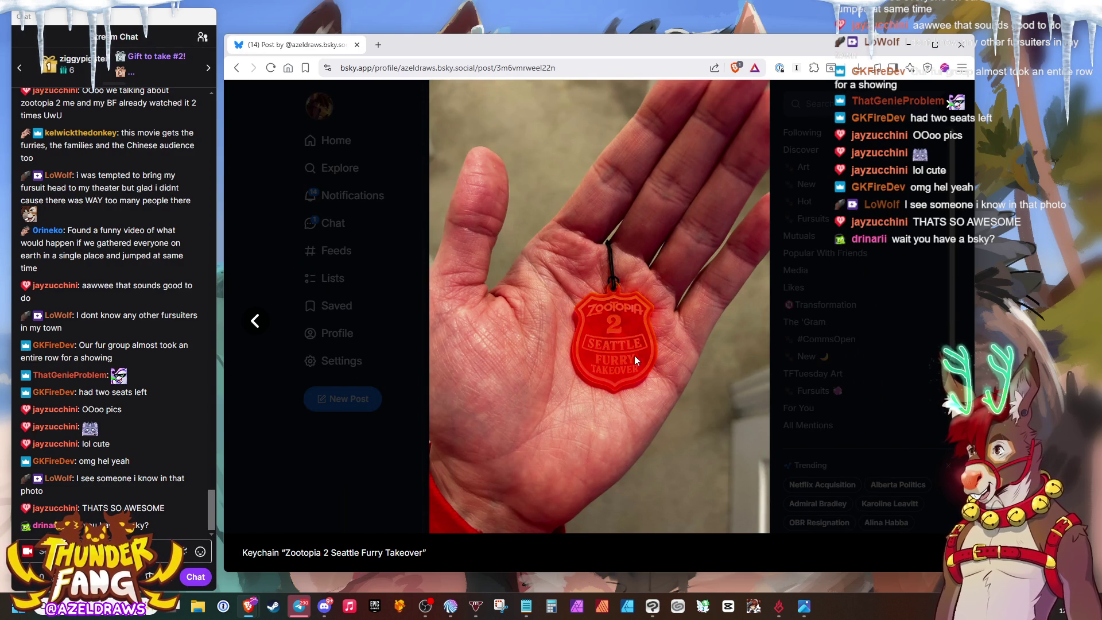
click(257, 321)
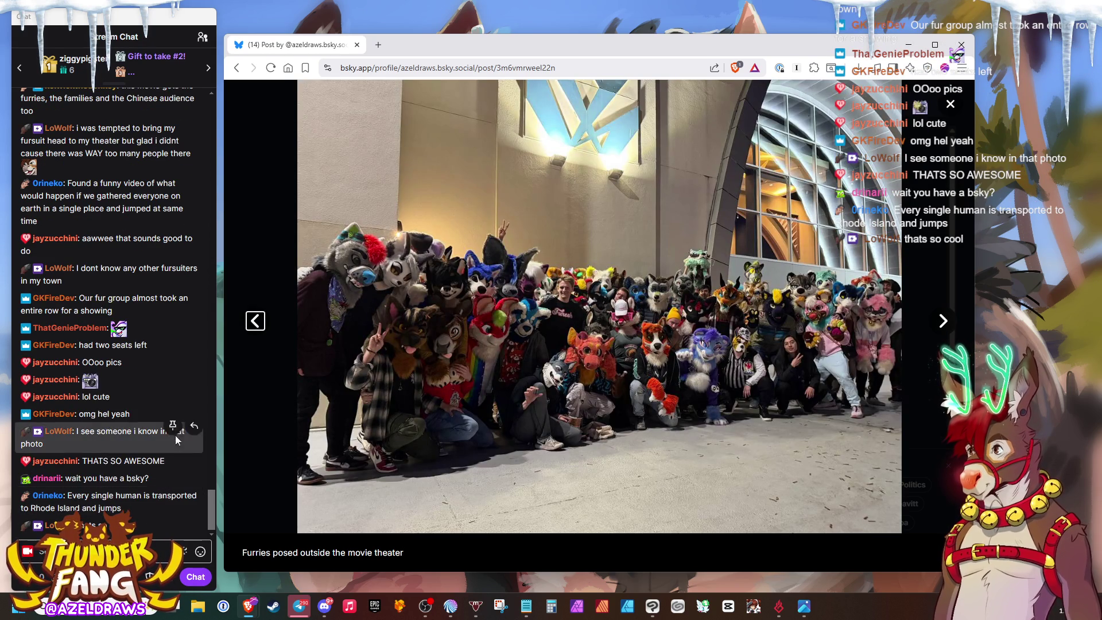
click(195, 474)
click(195, 474)
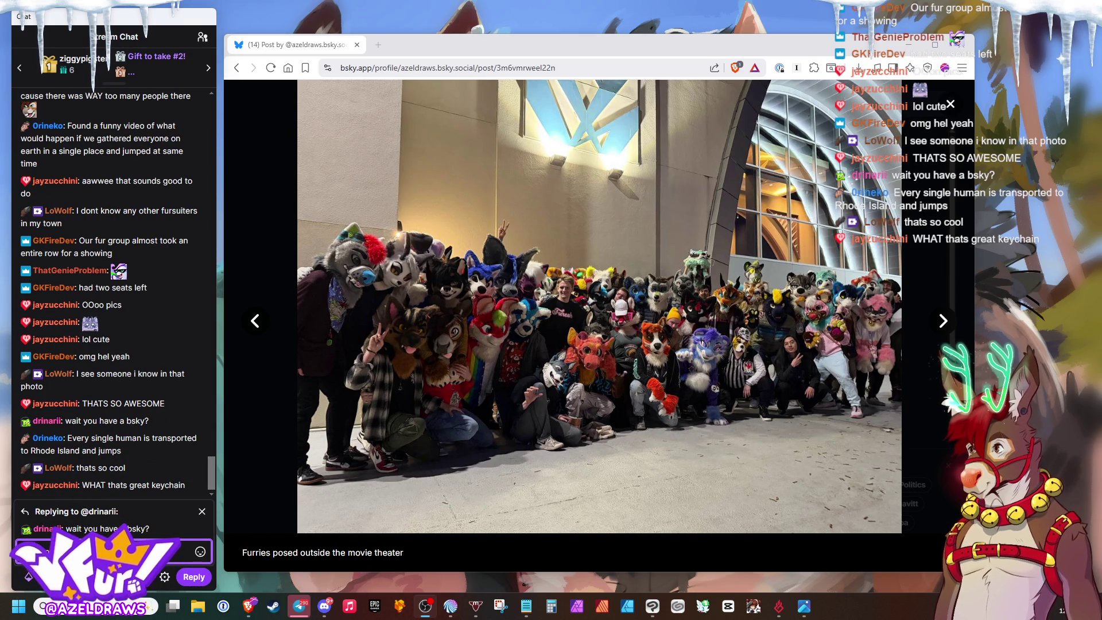
Reply to the viewer with !contact, then send !contacts and !contact so Nightbot posts the socials links.
key(Return)
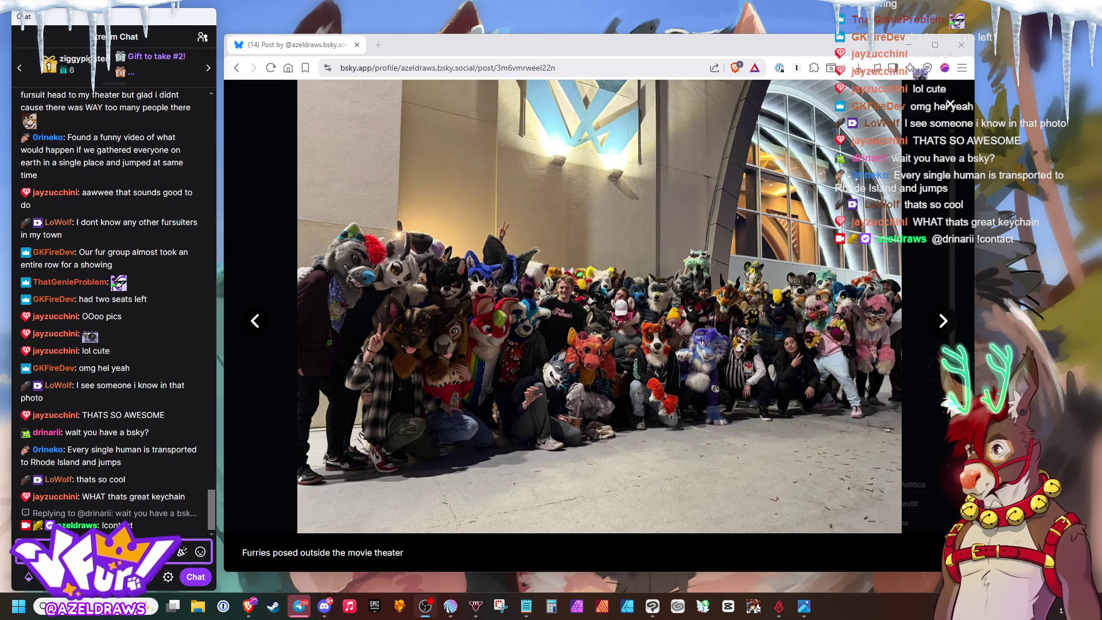
key(Return)
text(!contact)
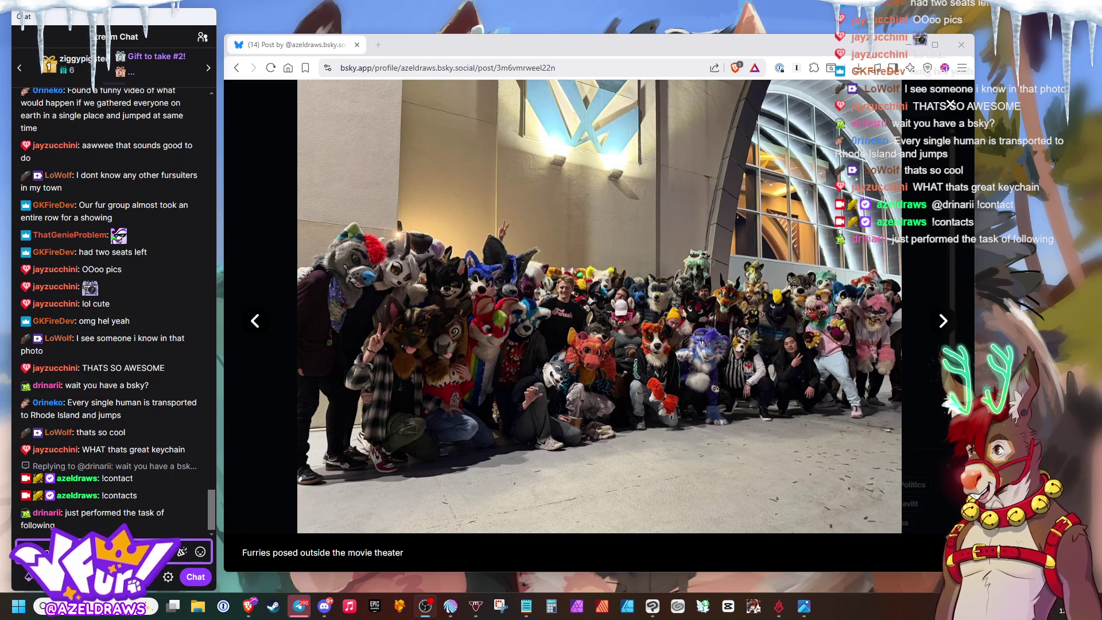
key(Return)
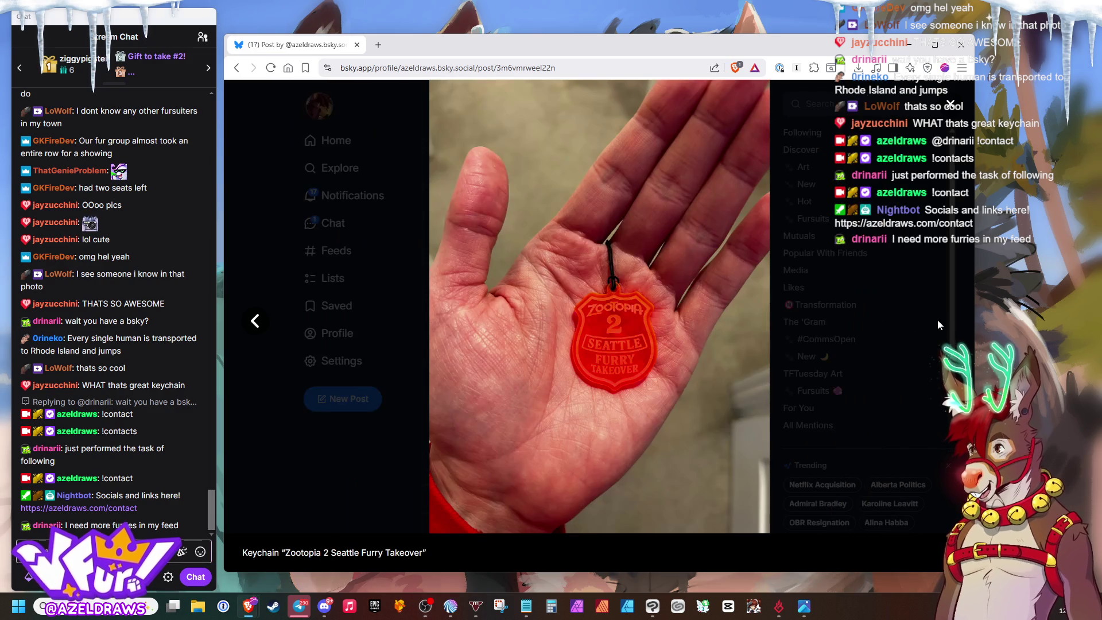
Step through the Bluesky post's photos from the keychain back to the first fursuiter close-up.
click(938, 319)
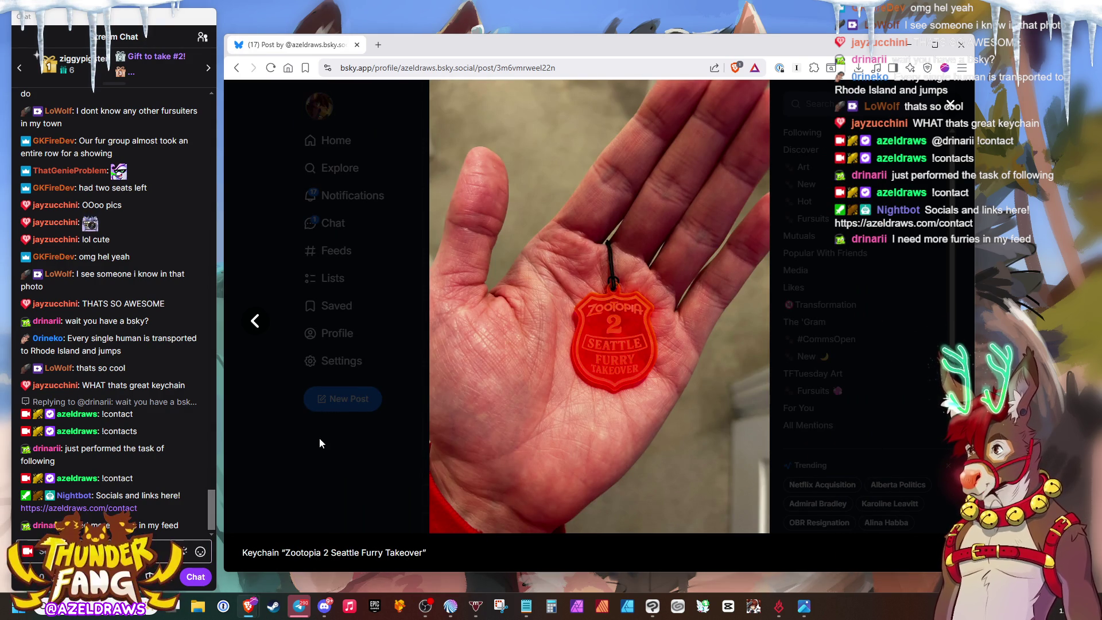
click(253, 330)
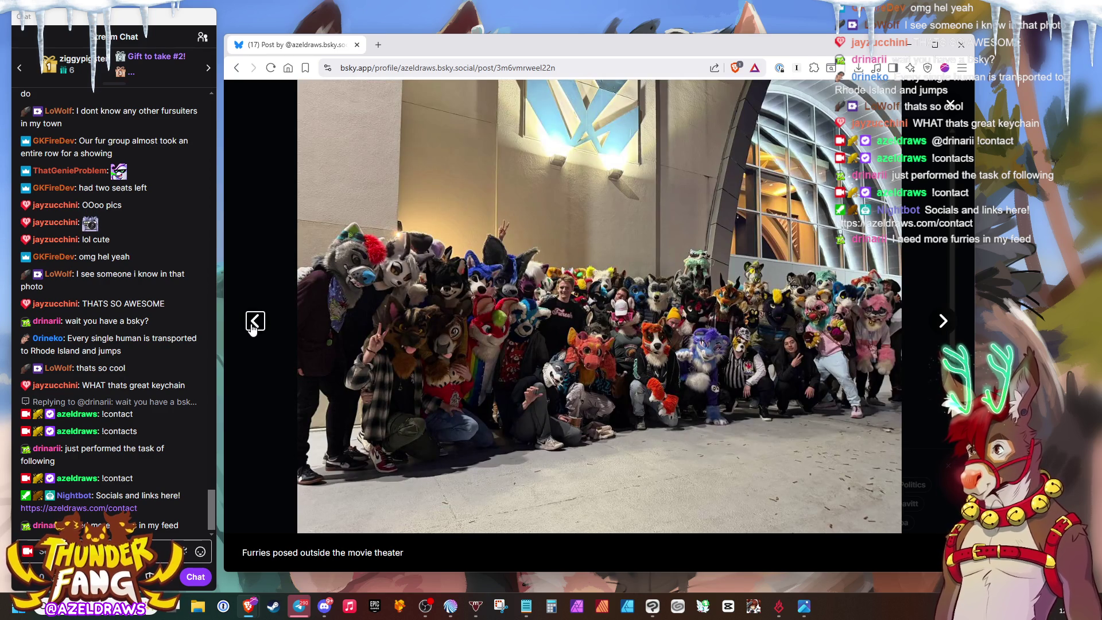
click(255, 323)
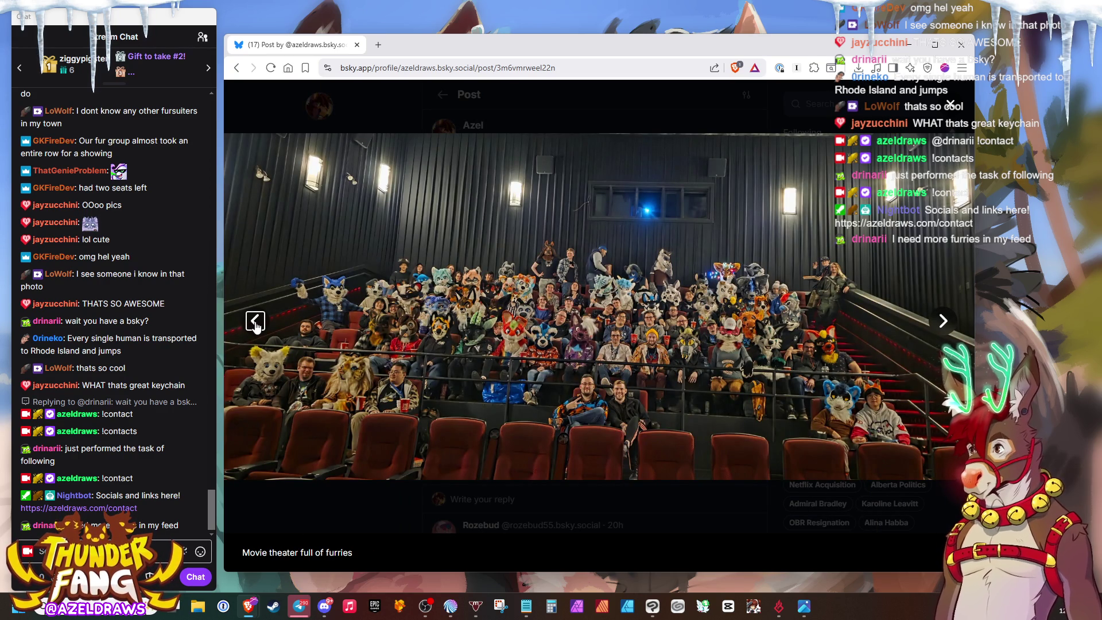
click(255, 323)
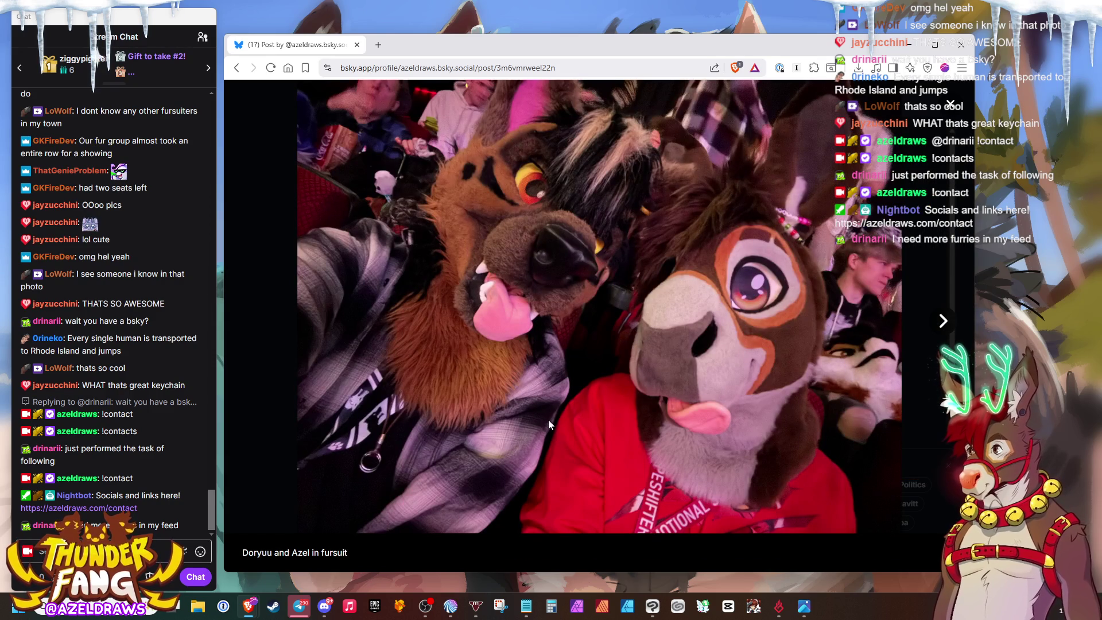
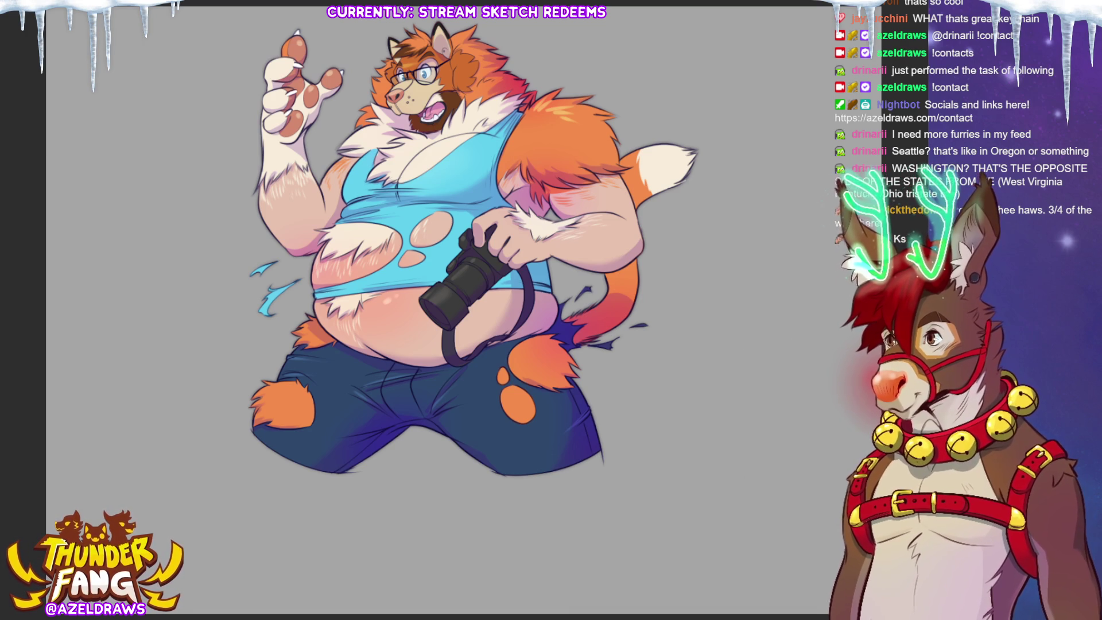
Select the character's silhouette and expand the selection outward, then undo back to its edge.
key(ctrl+shift+o)
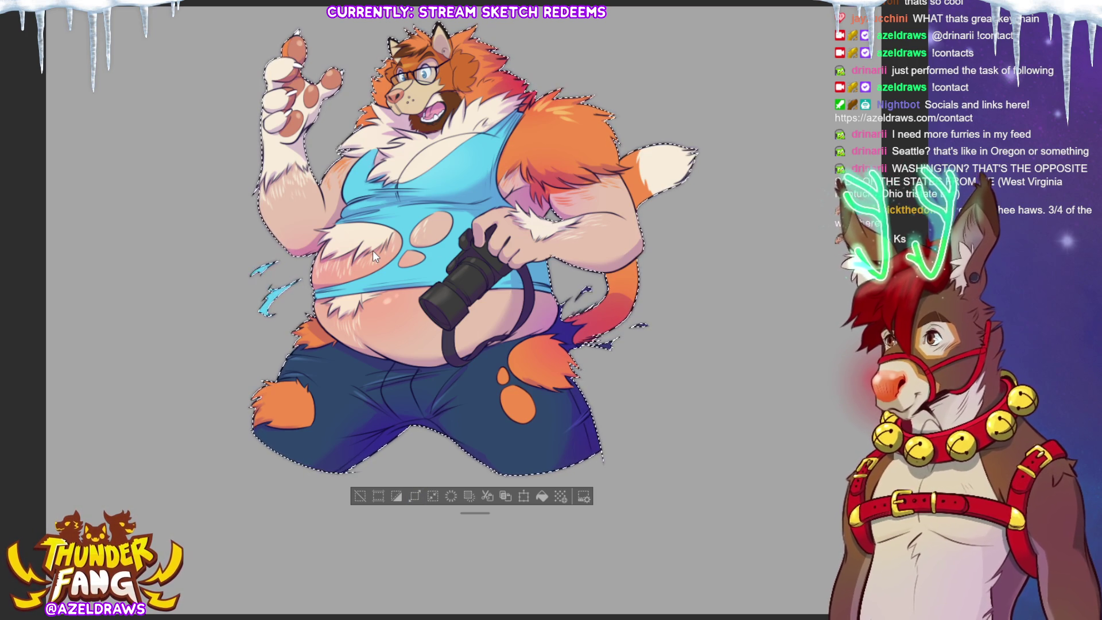
key(Return)
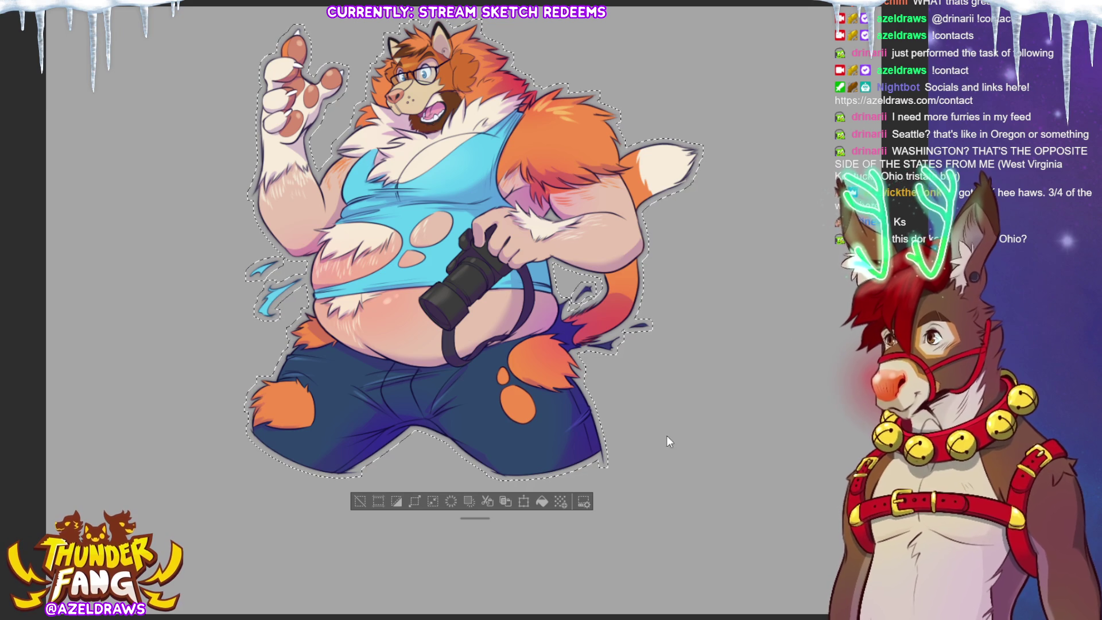
key(ctrl+z)
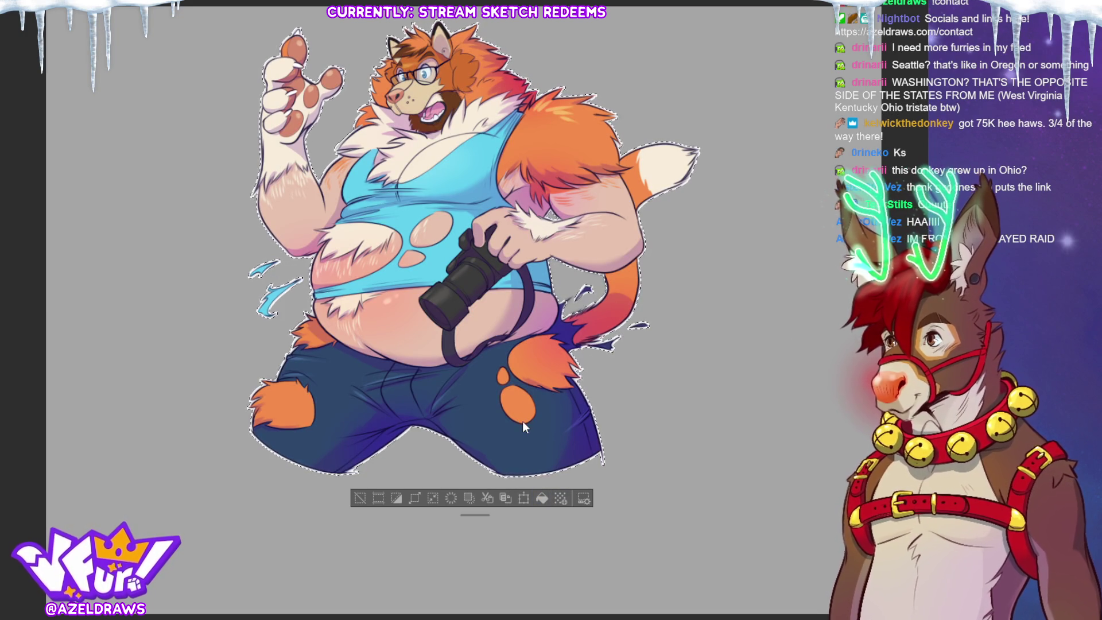
key(ctrl+d)
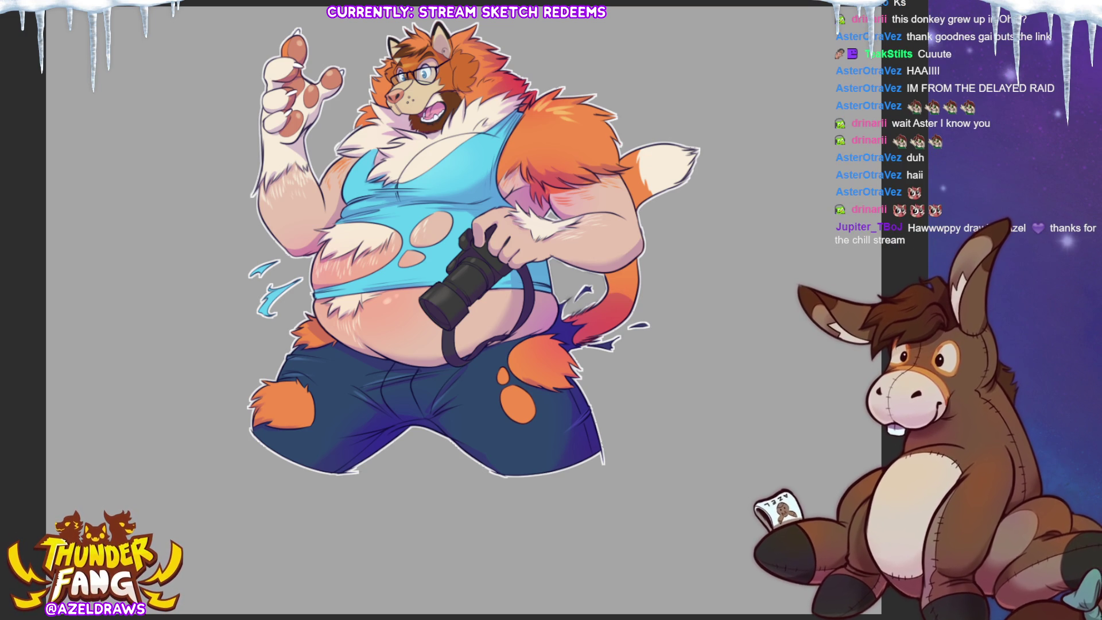
Reselect the character's silhouette, expand it outward several times, then deselect and fit the canvas to the window.
key(ctrl+shift+a)
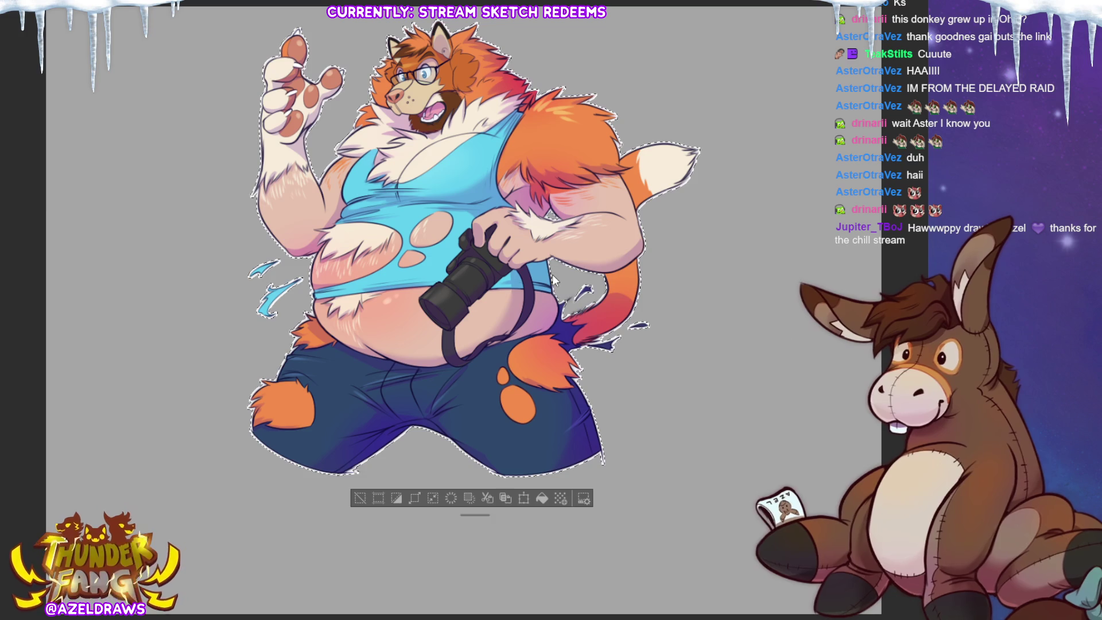
key(ctrl+shift+e)
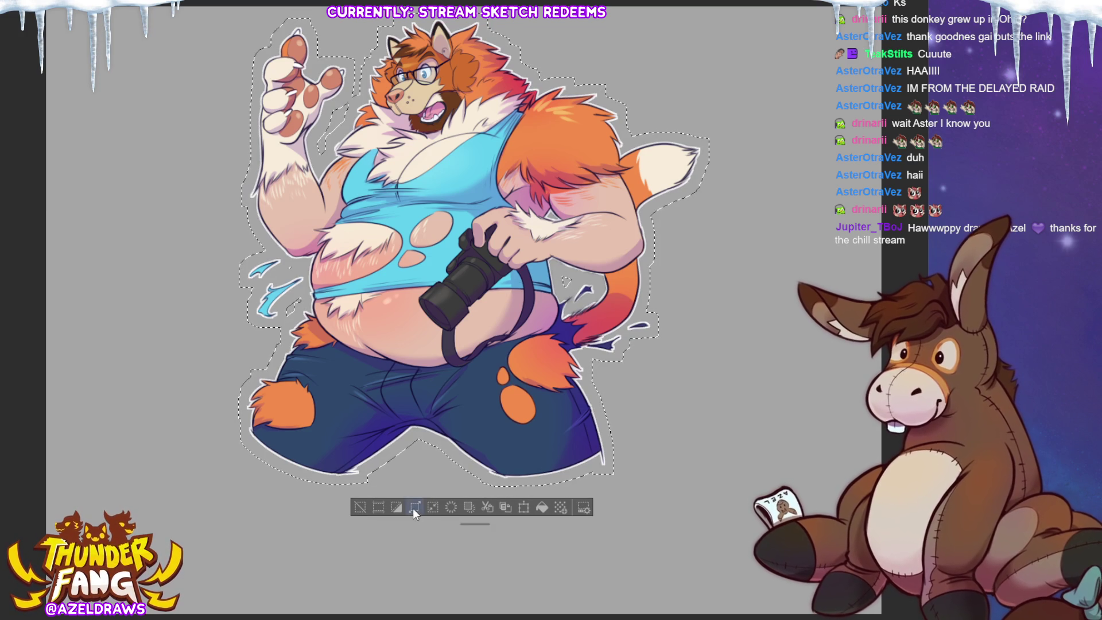
click(433, 506)
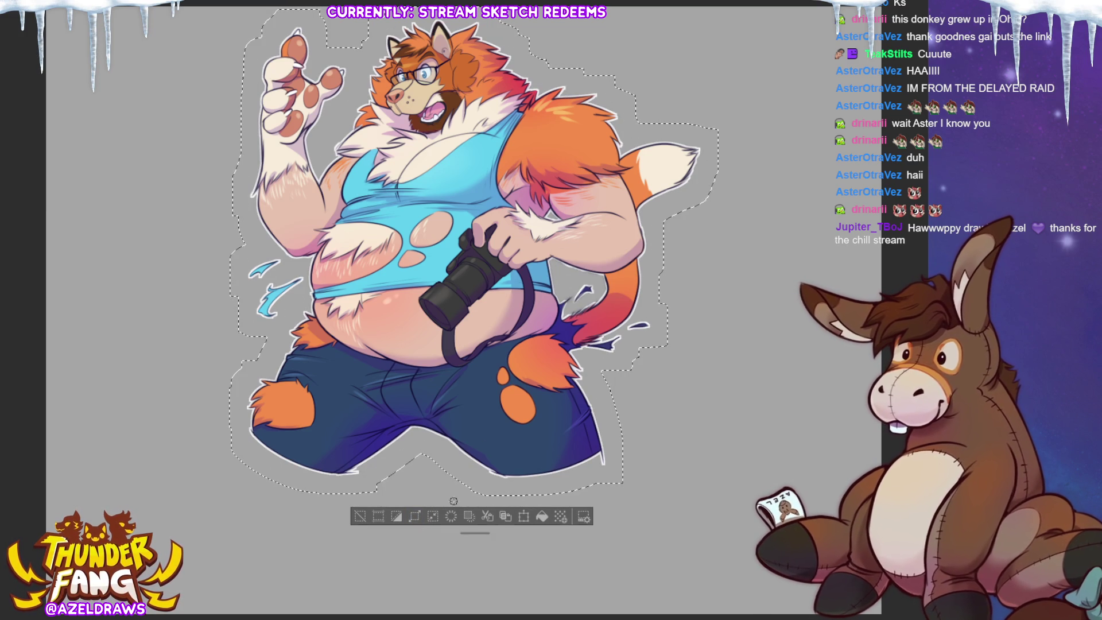
click(433, 515)
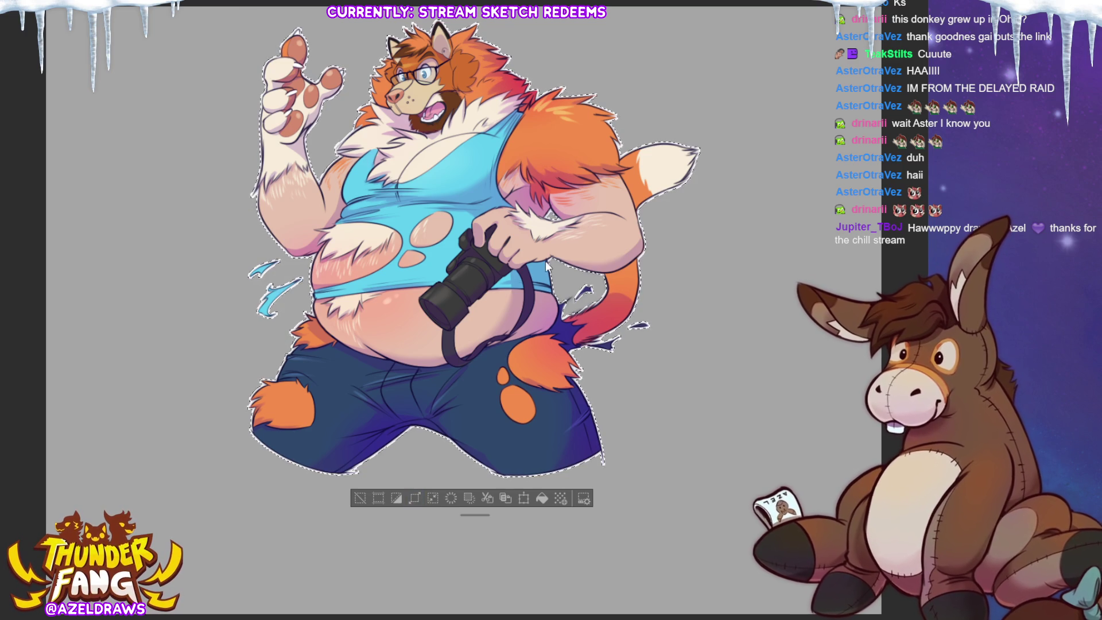
click(433, 498)
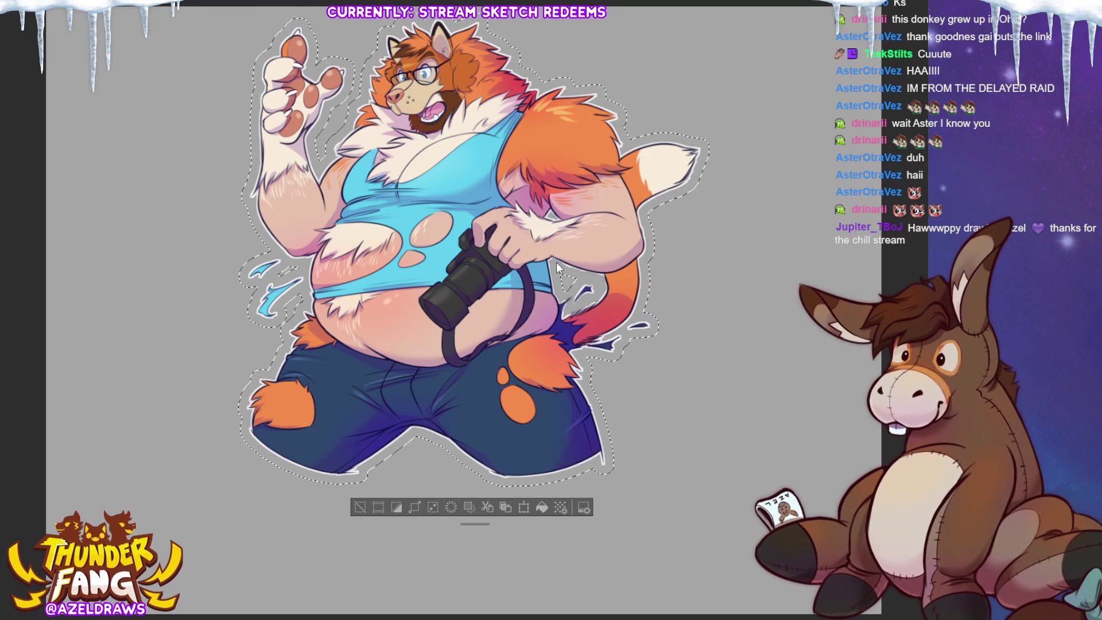
key(Return)
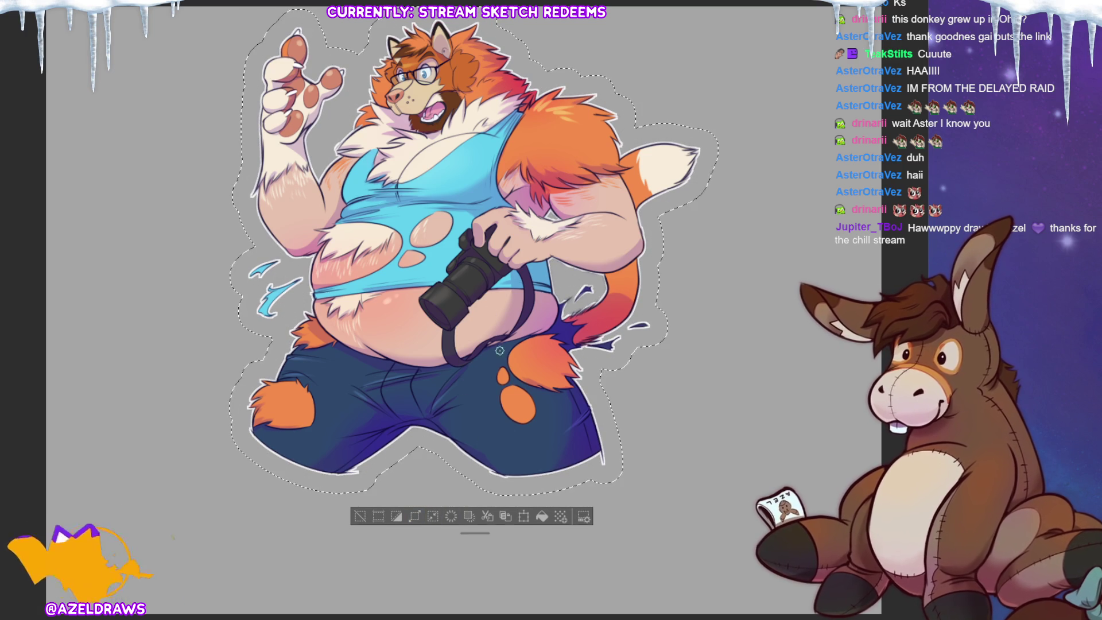
key(ctrl+d)
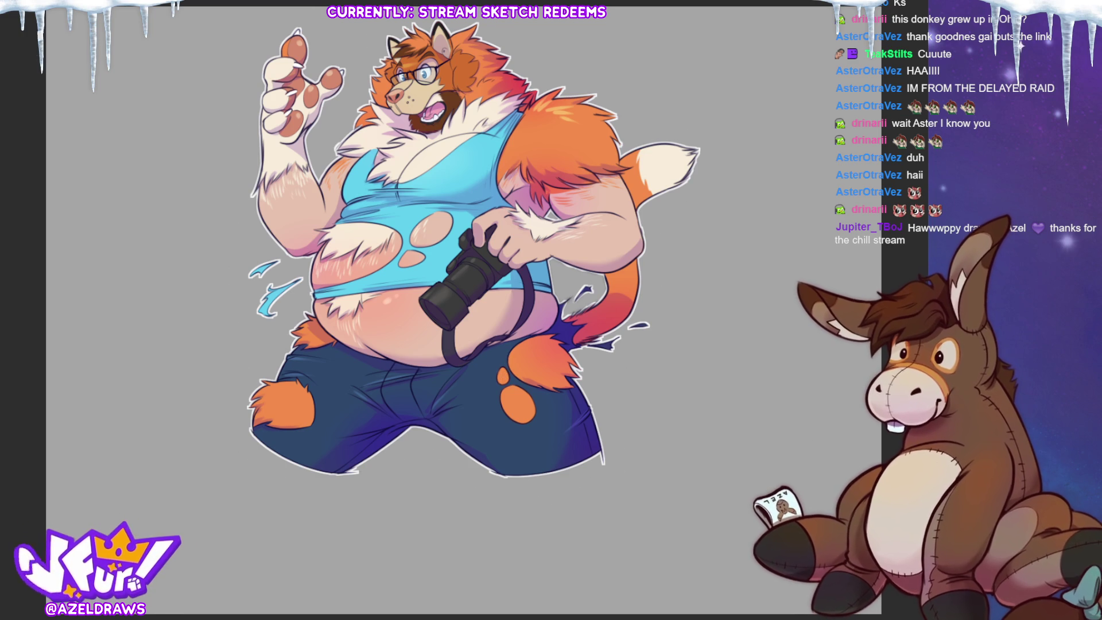
key(ctrl+0)
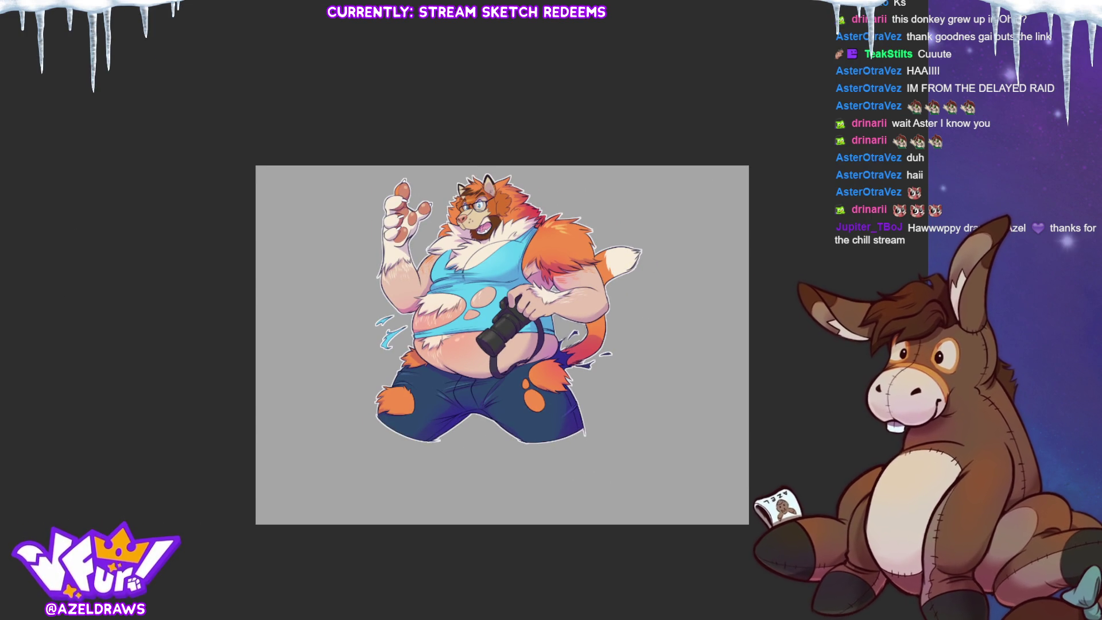
key(ctrl+t)
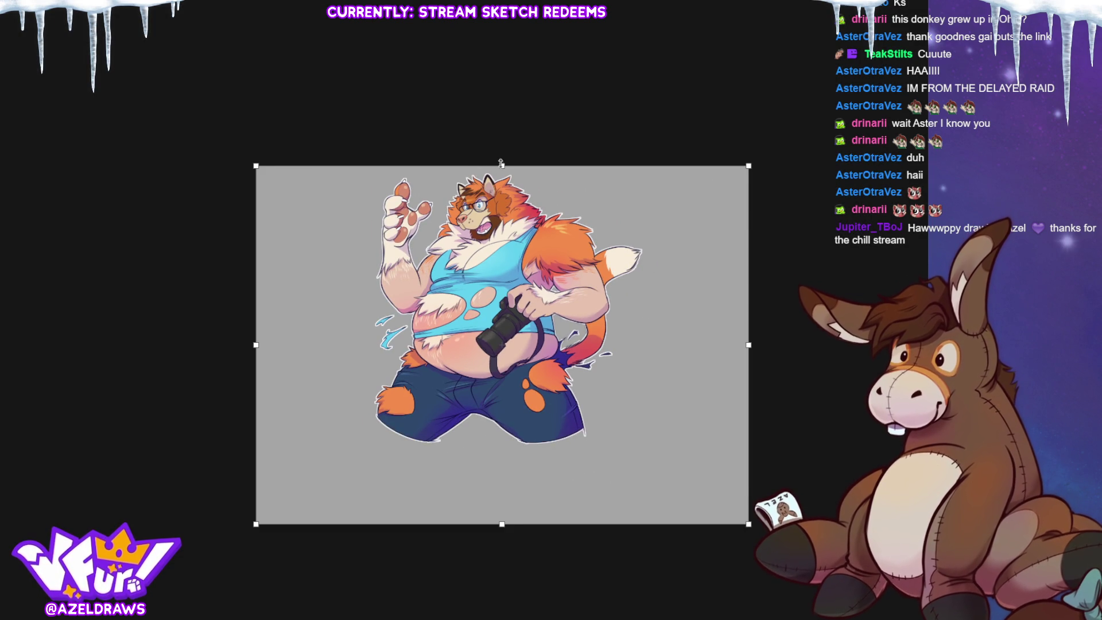
drag(501, 162, 504, 118)
key(Escape)
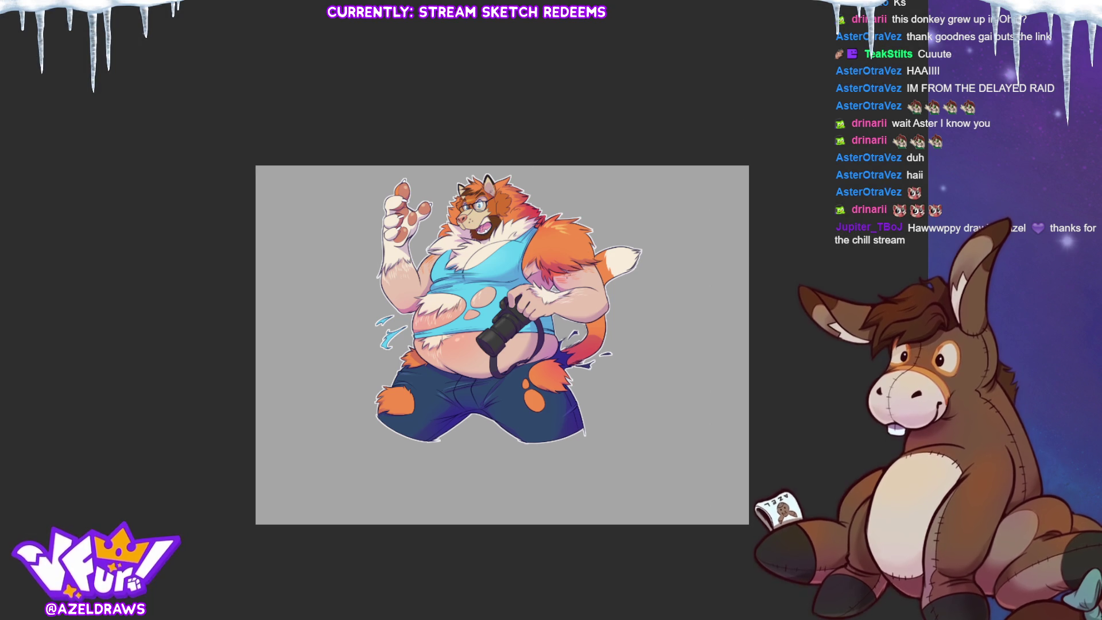
key(ctrl+plus)
key(ctrl+plus)
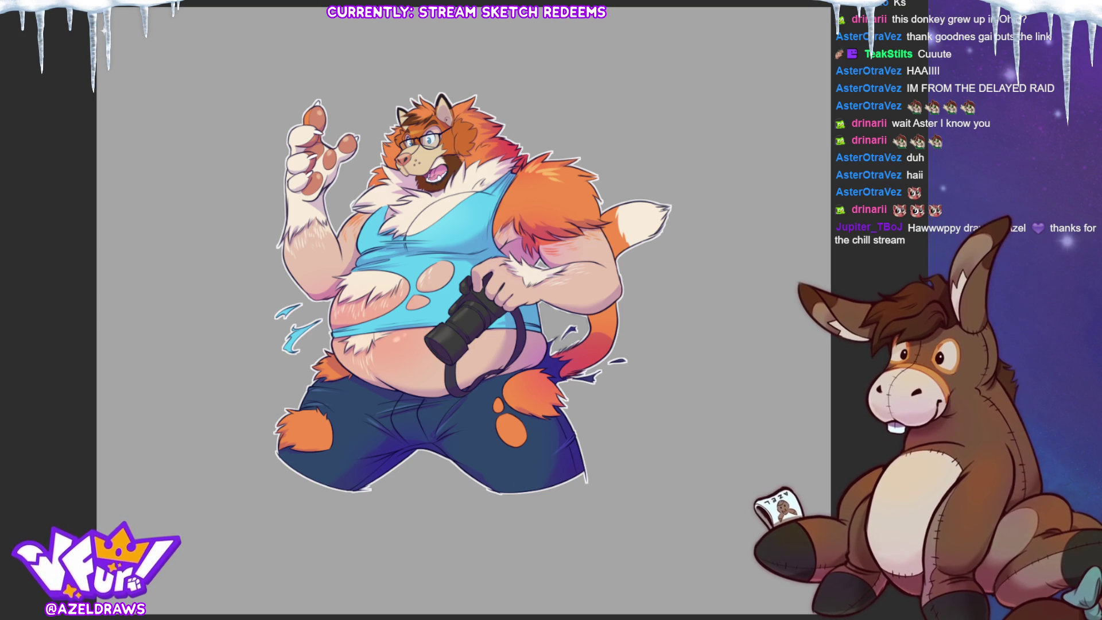
key(ctrl+shift+a)
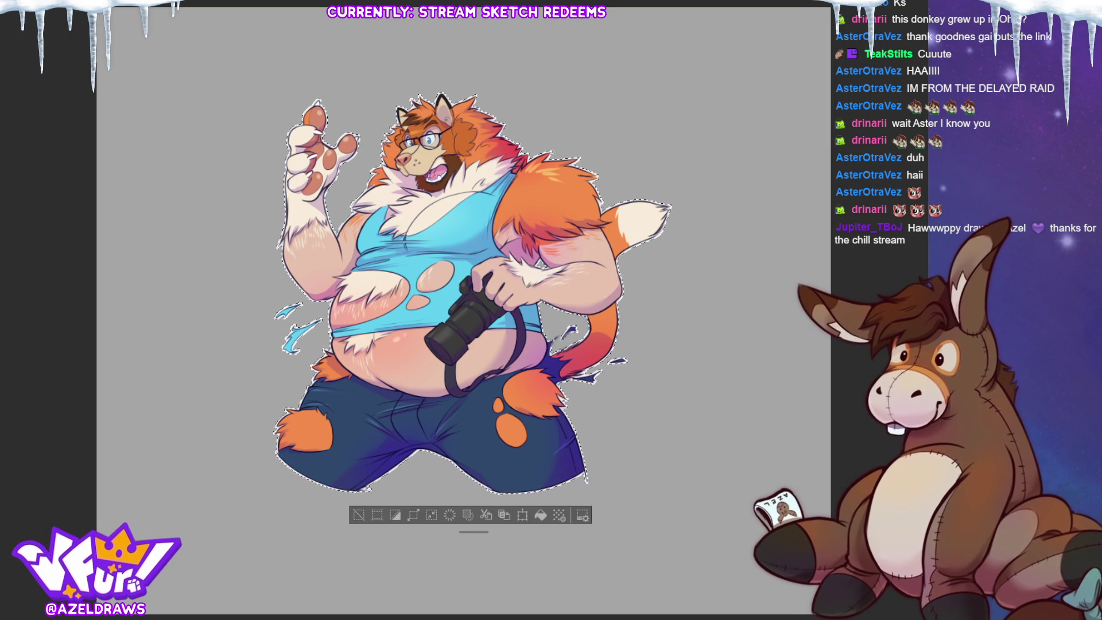